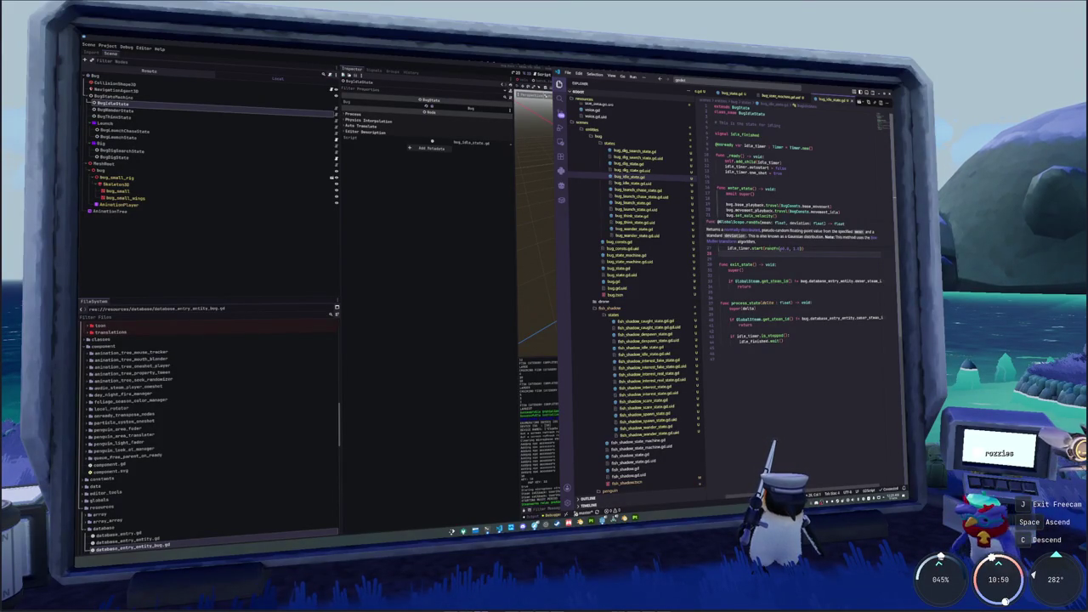
Restore bug.clear_direction() and the GlobalSteam owner check in enter_state, then return to Godot
key("ctrl+z")
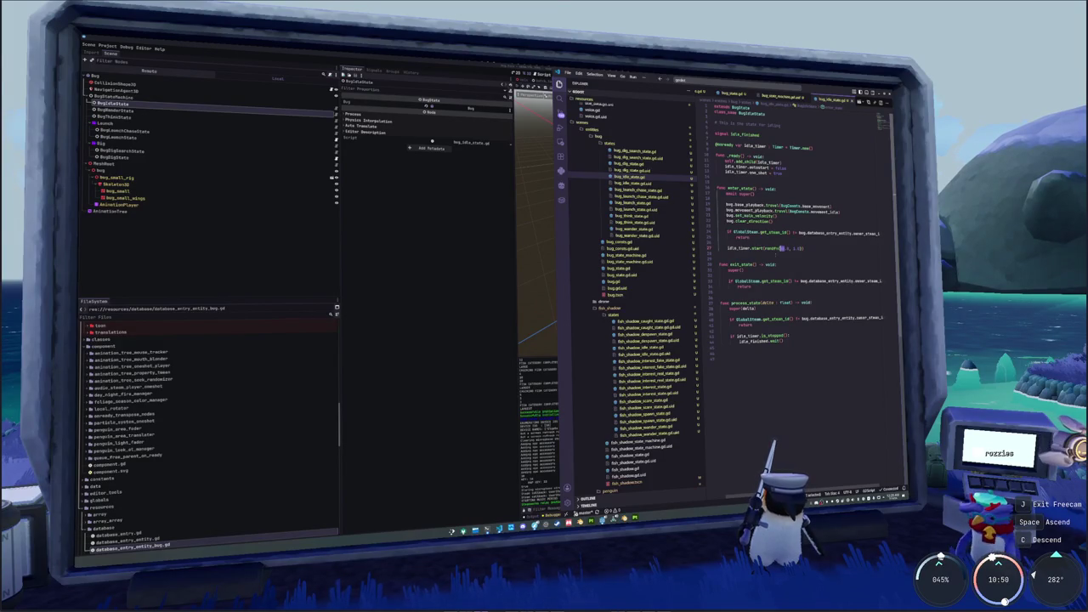
left_click(614, 518)
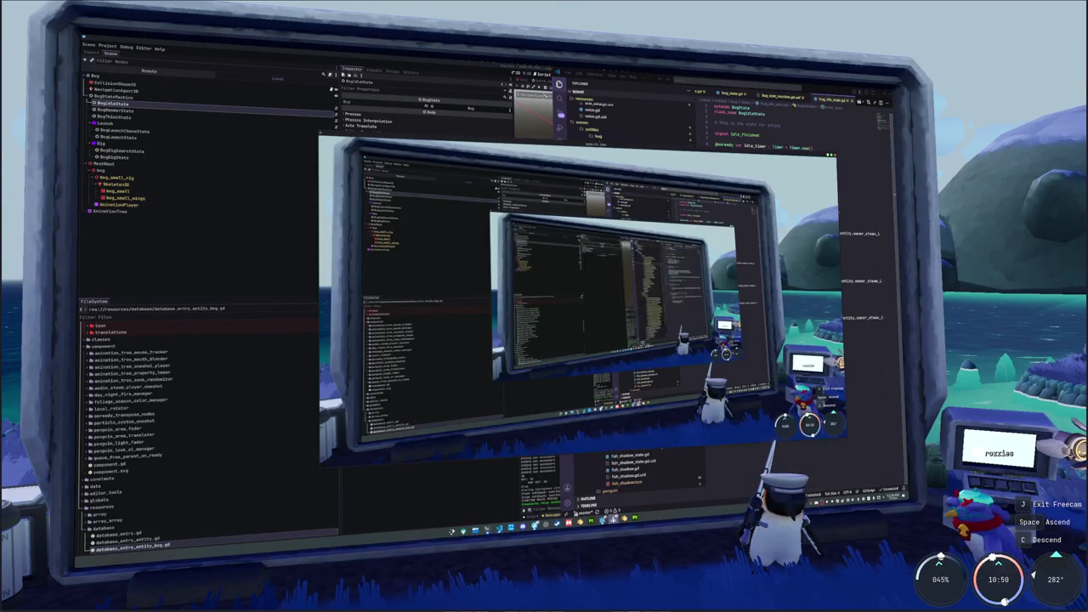
key("alt+Tab")
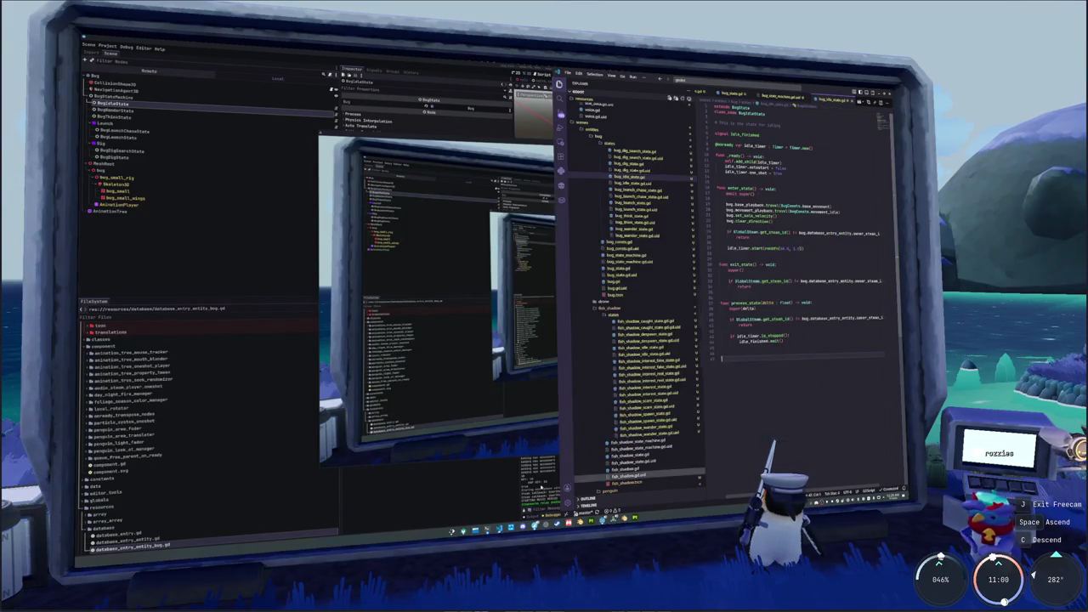
left_click(601, 517)
Bring the running game forward and start it from the HADALYTH ZERO title menu
mouse_move(601, 516)
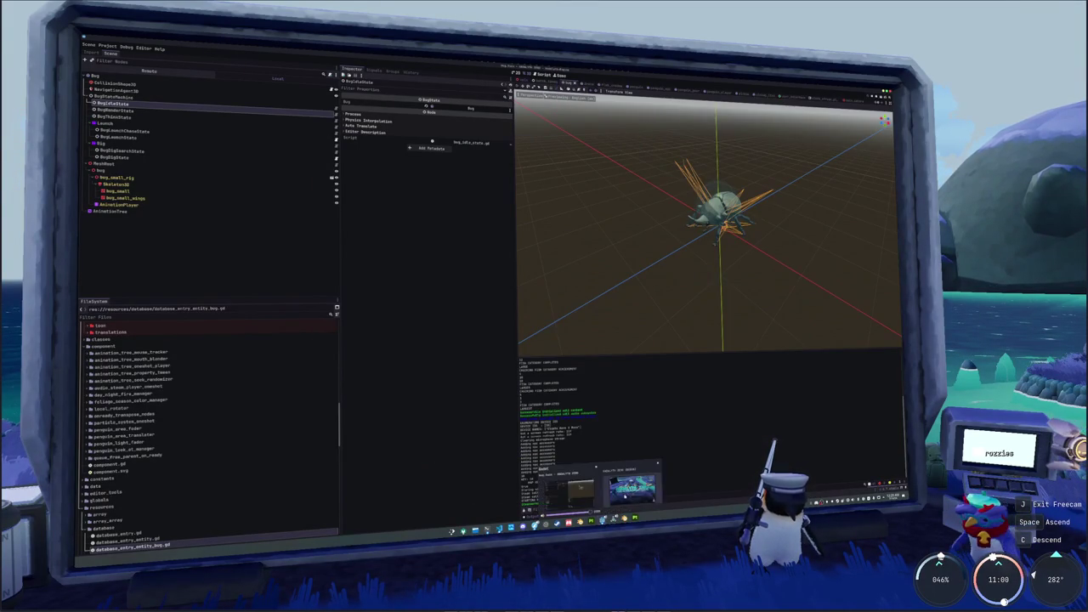
left_click(632, 487)
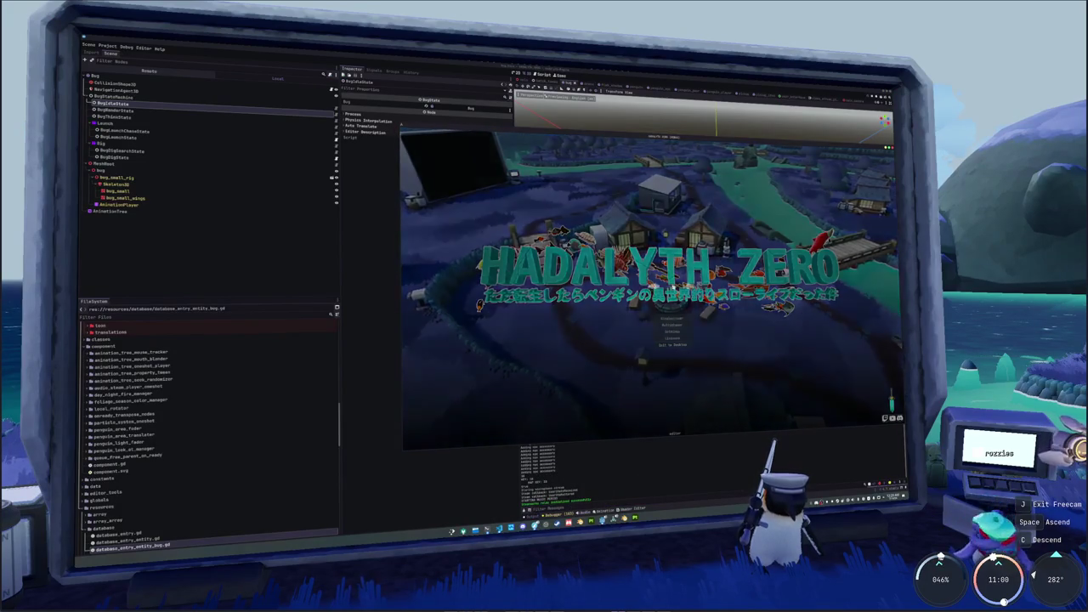
left_click(671, 318)
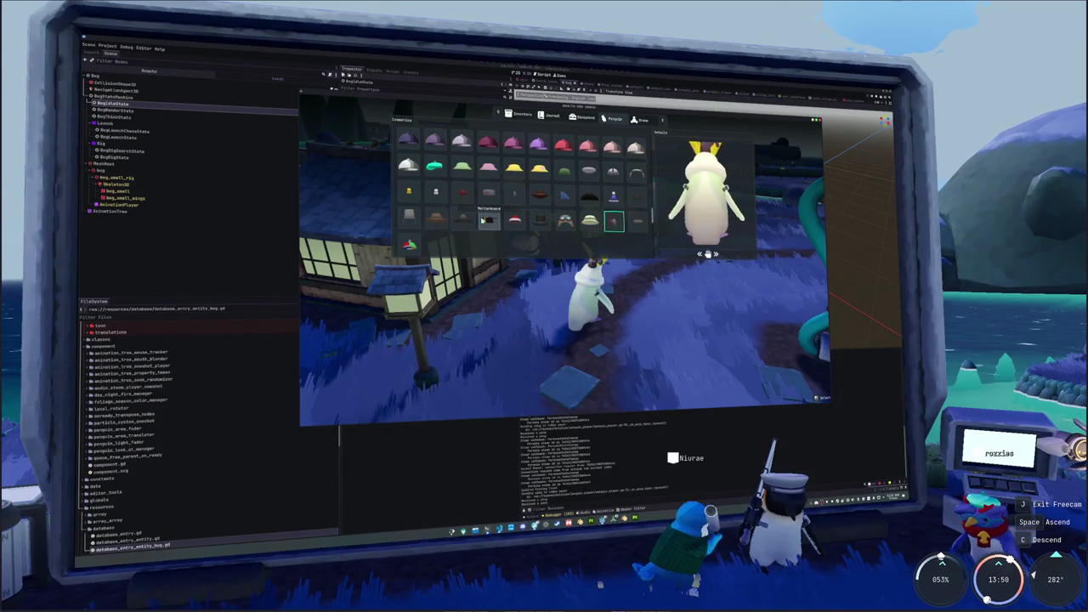
Exit free camera mode in the running game
key("j")
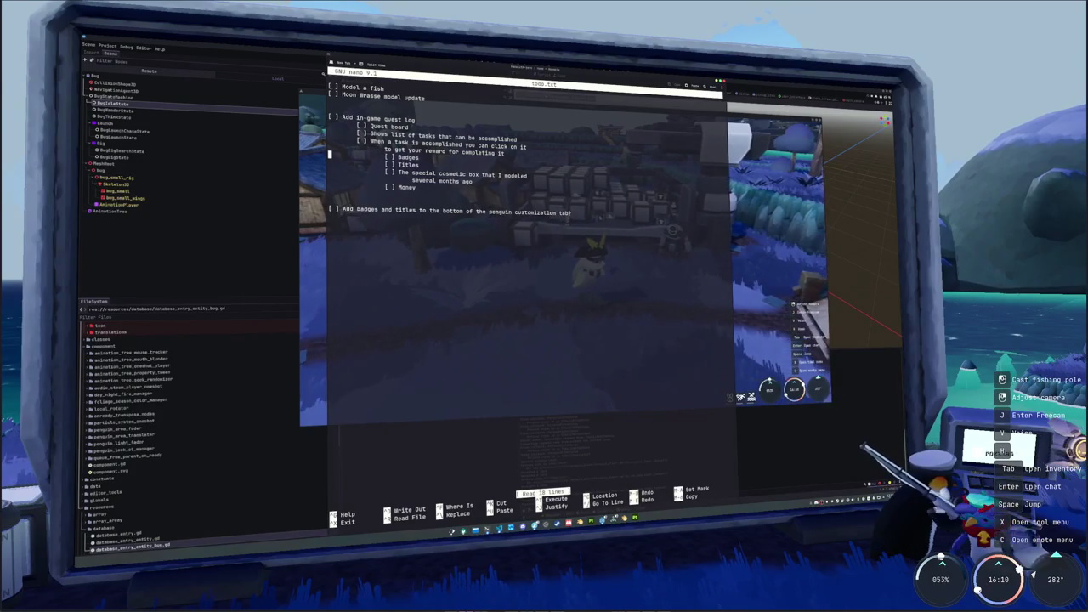
Add an 'Add a bug' task with walking, petting, and timing-minigame sub-tasks
key("Down")
key("Down")
key("Down")
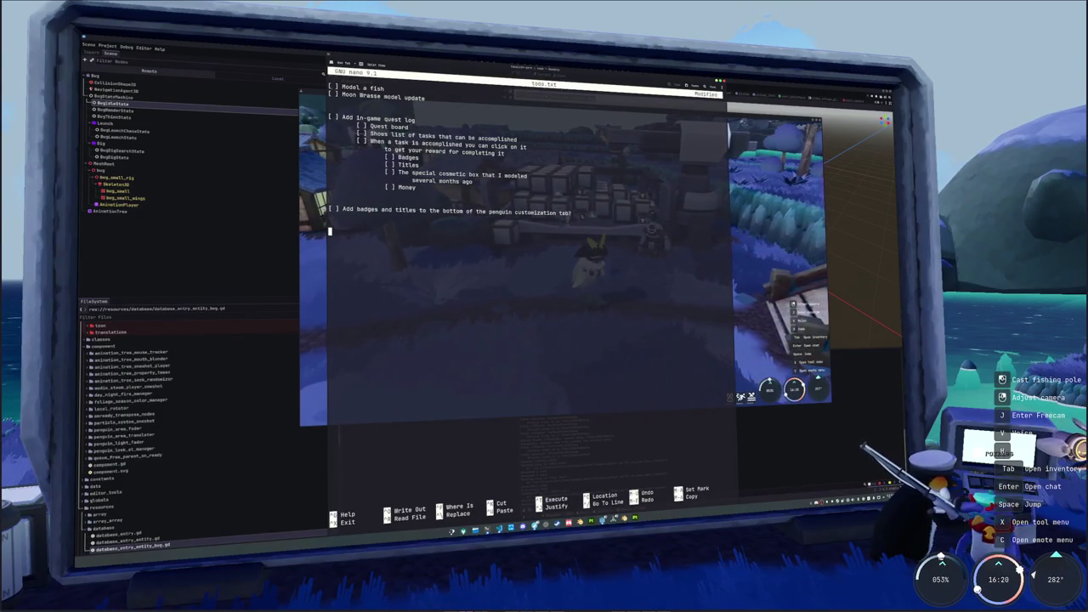
type("Add a b")
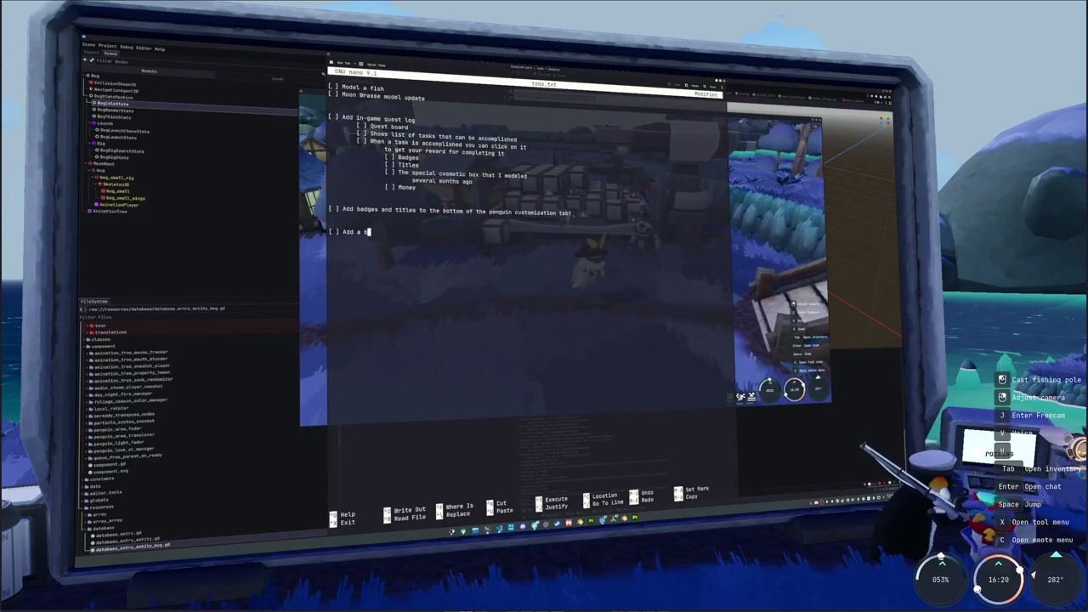
type("ug")
key("Return")
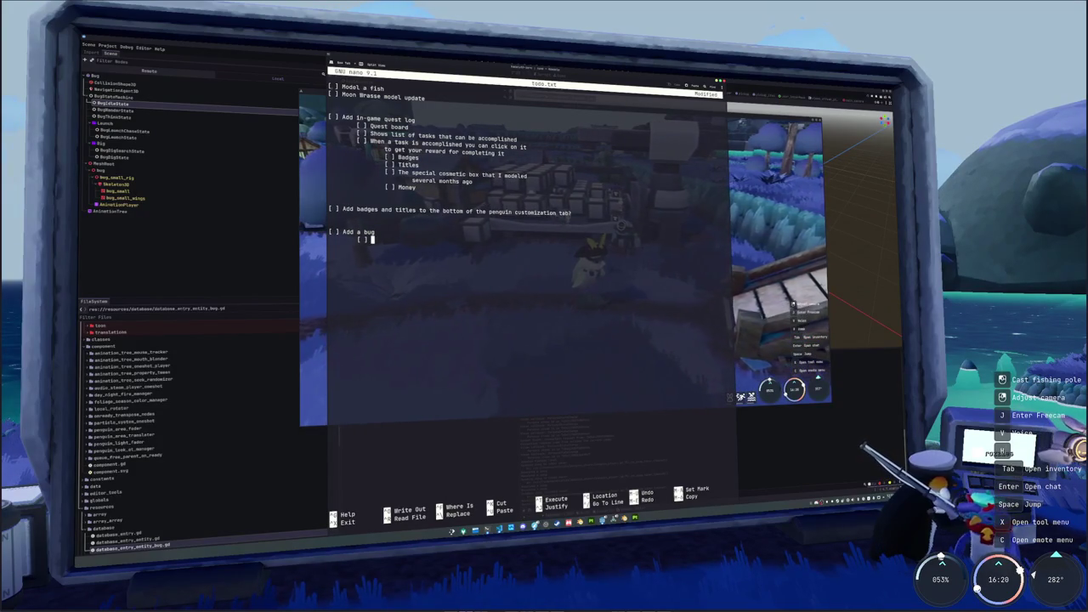
type("Make the bug walk around")
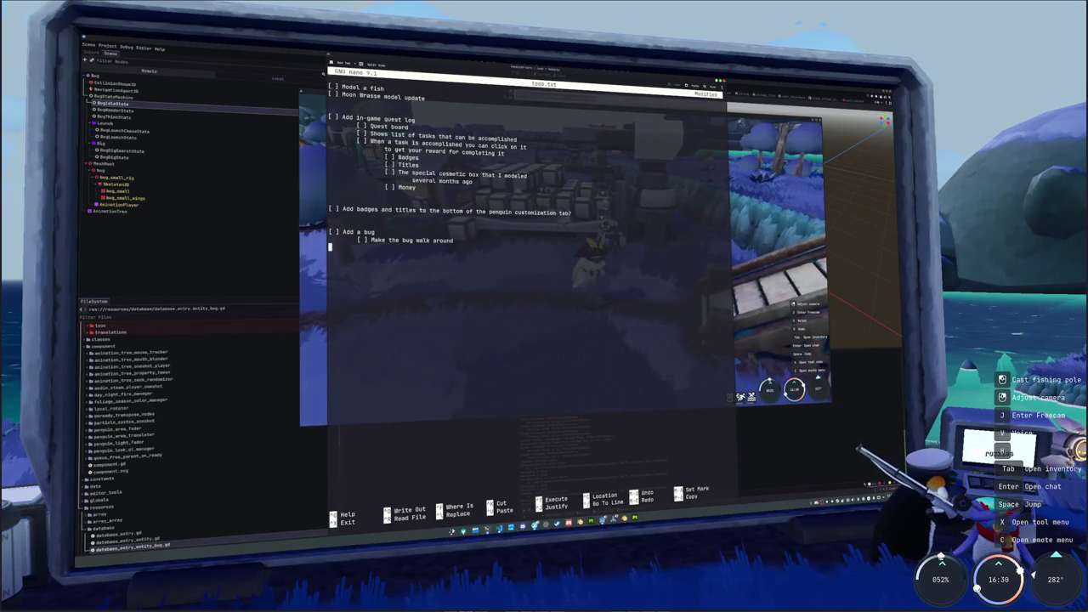
key("Tab")
type("[ ] ")
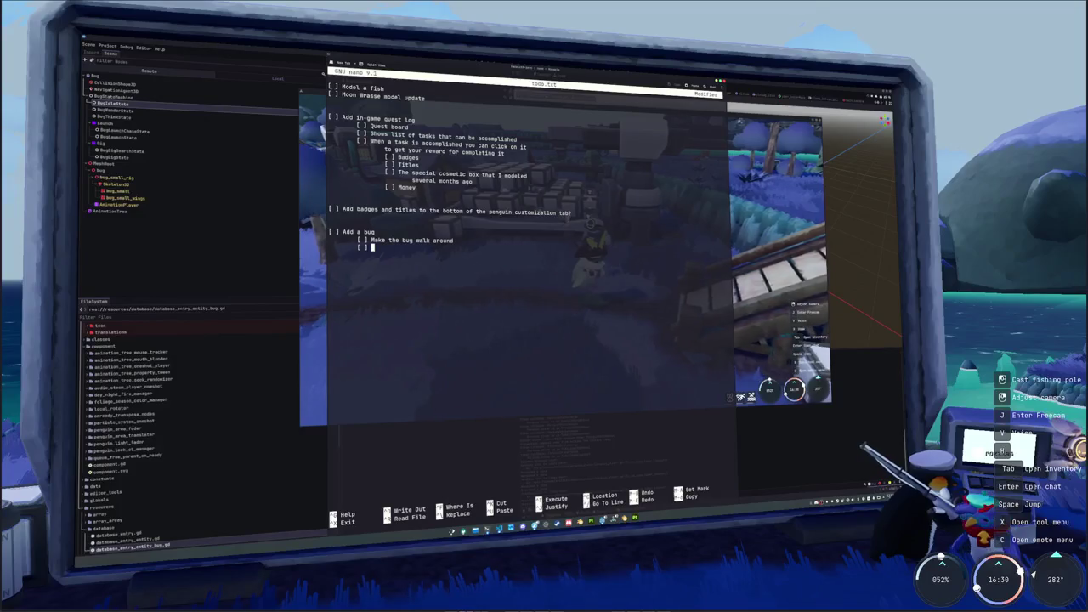
type("Let people pet the ")
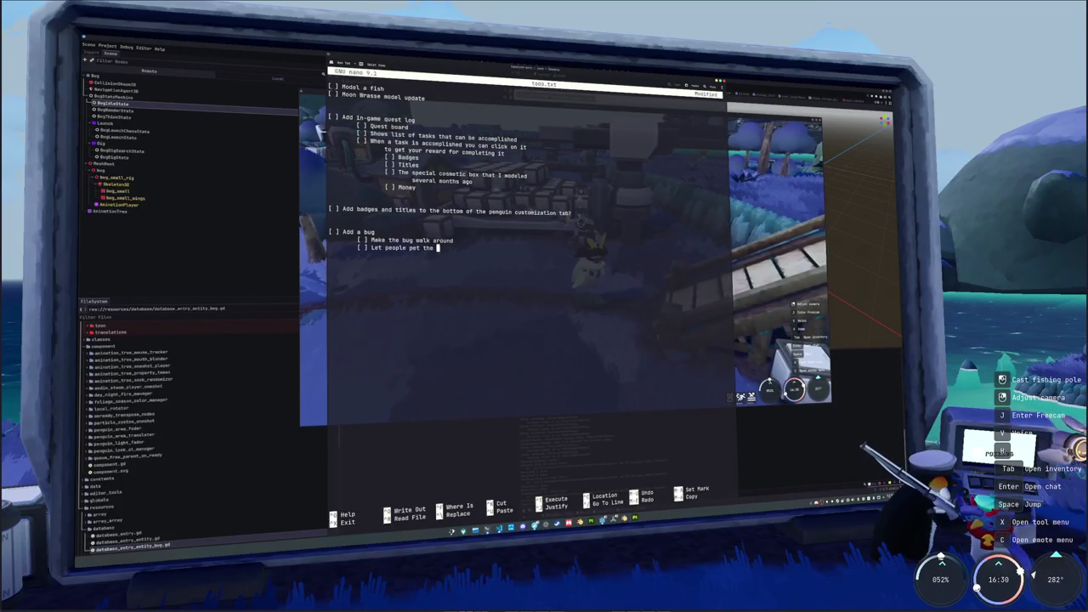
type("bug")
key("Return")
key("Tab")
type("[ ] Show a ti")
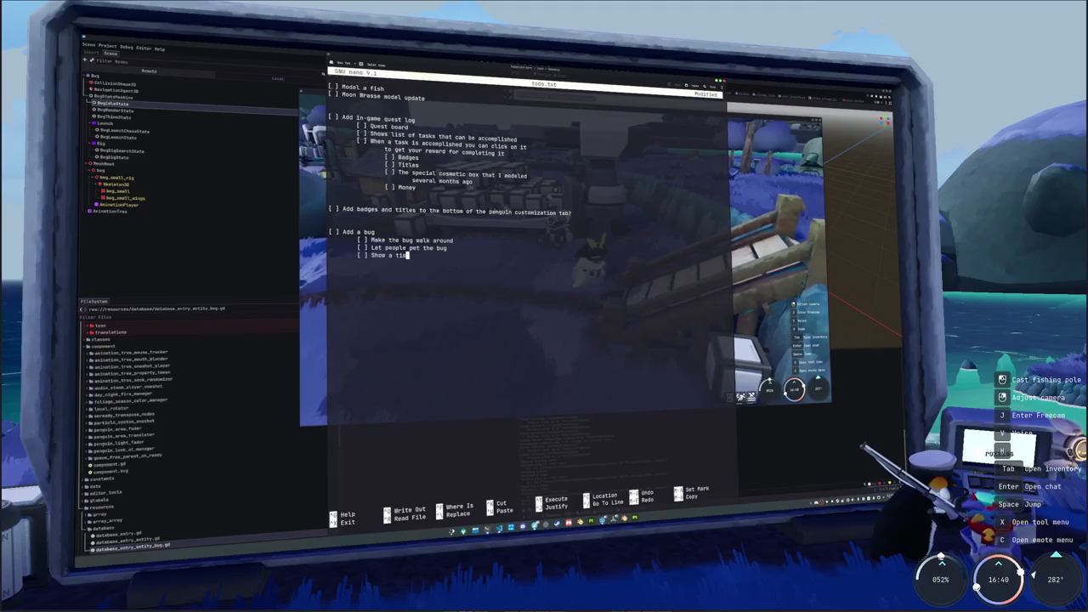
type("ming minigame wh")
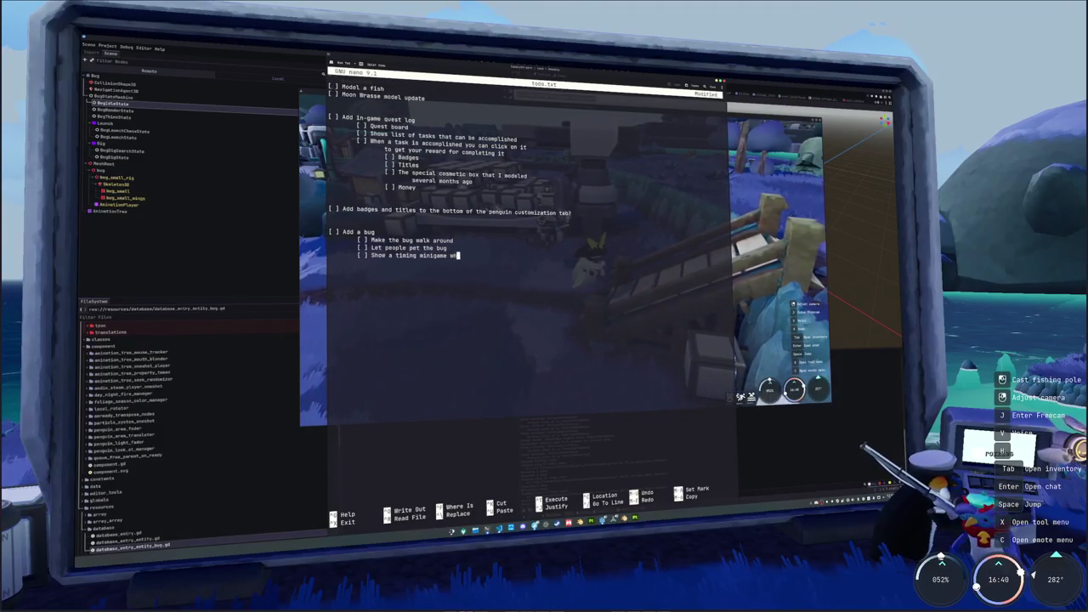
key("BackSpace")
key("BackSpace")
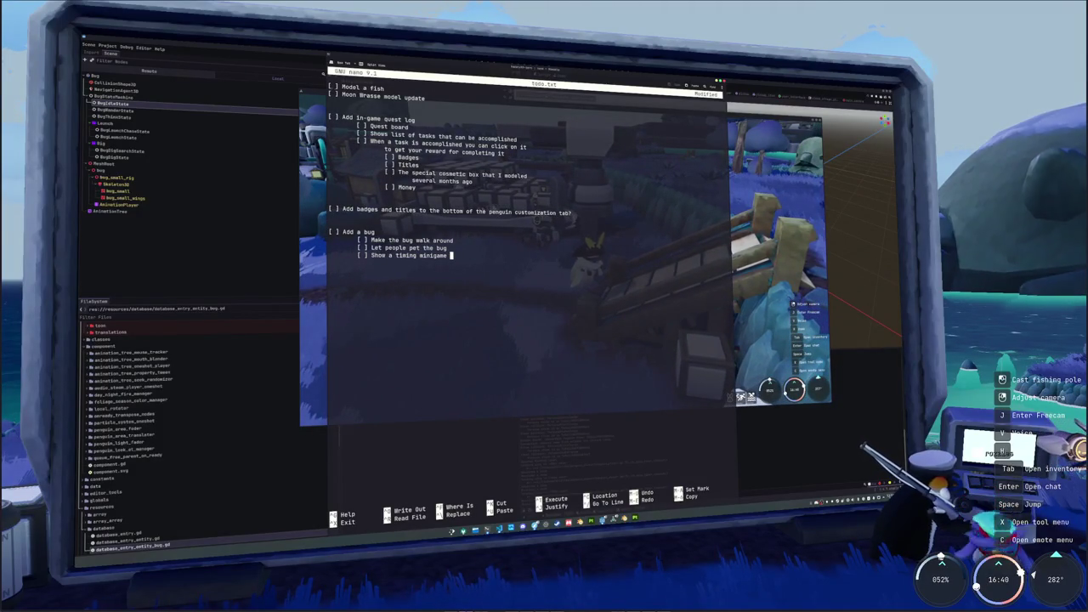
type("when the u")
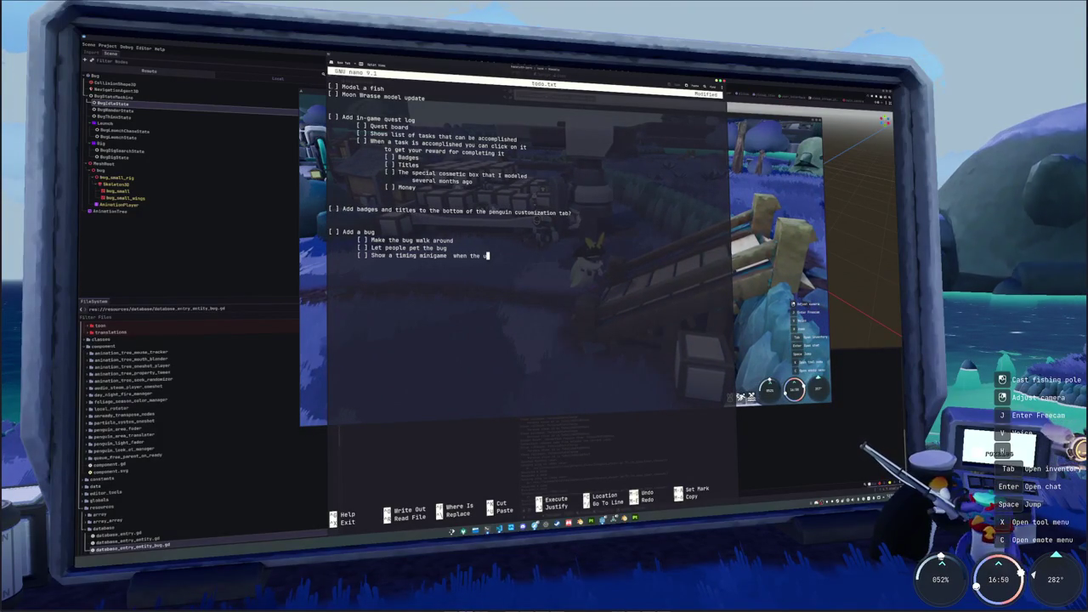
type("ug")
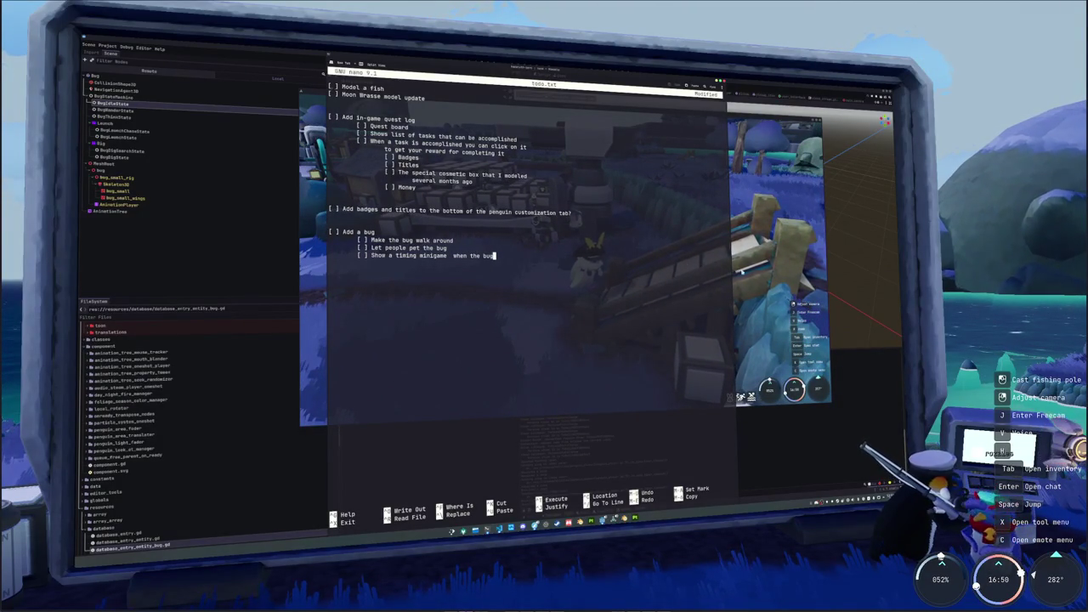
Walk the penguin over the bridge in the game, then return to todo.txt
key("alt+Tab")
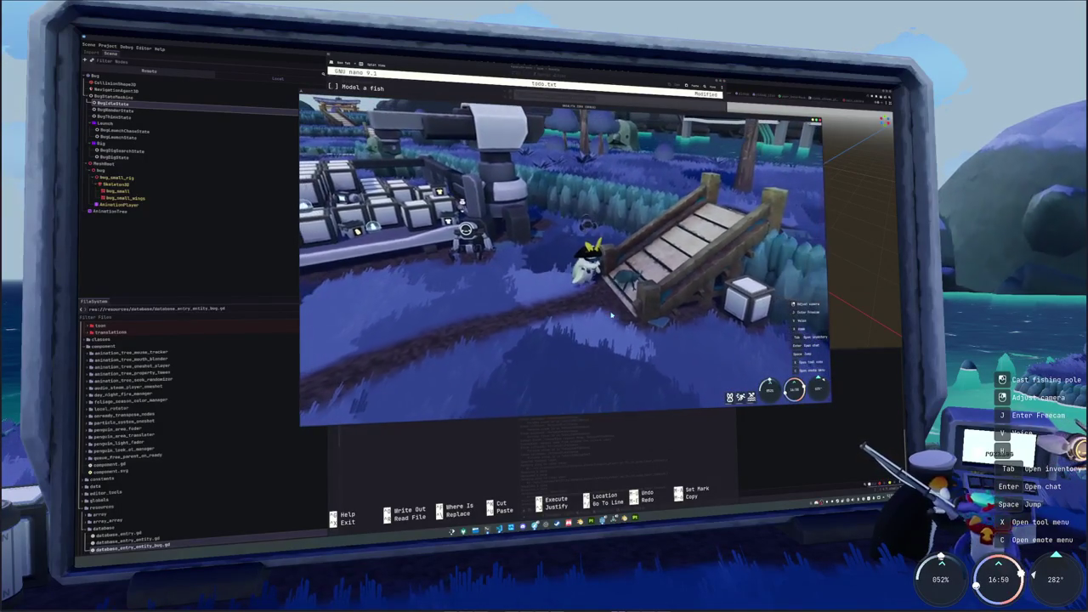
key("w")
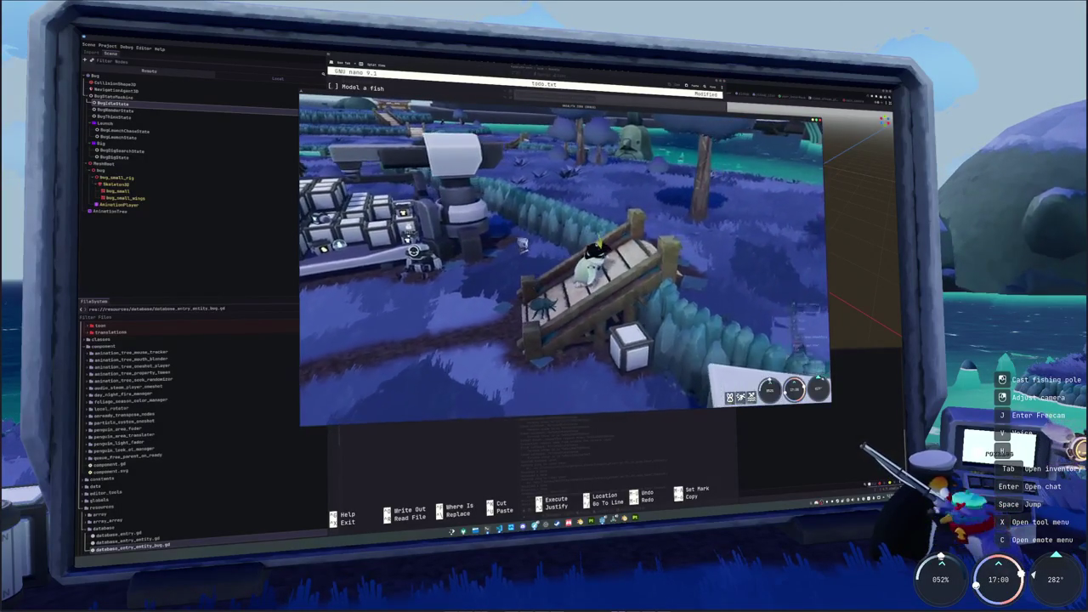
key("w")
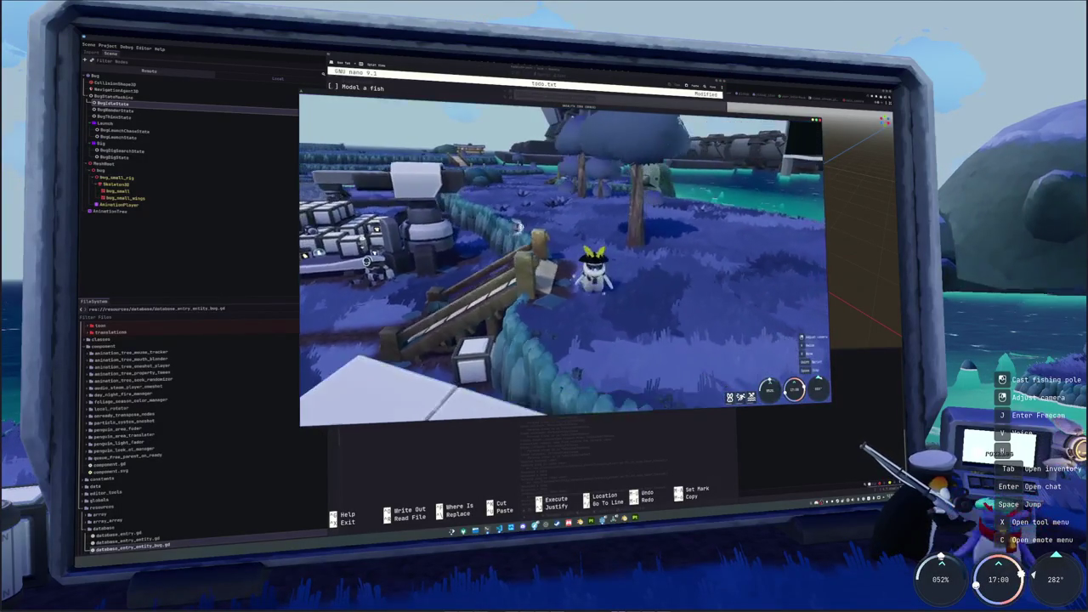
key("alt+Tab")
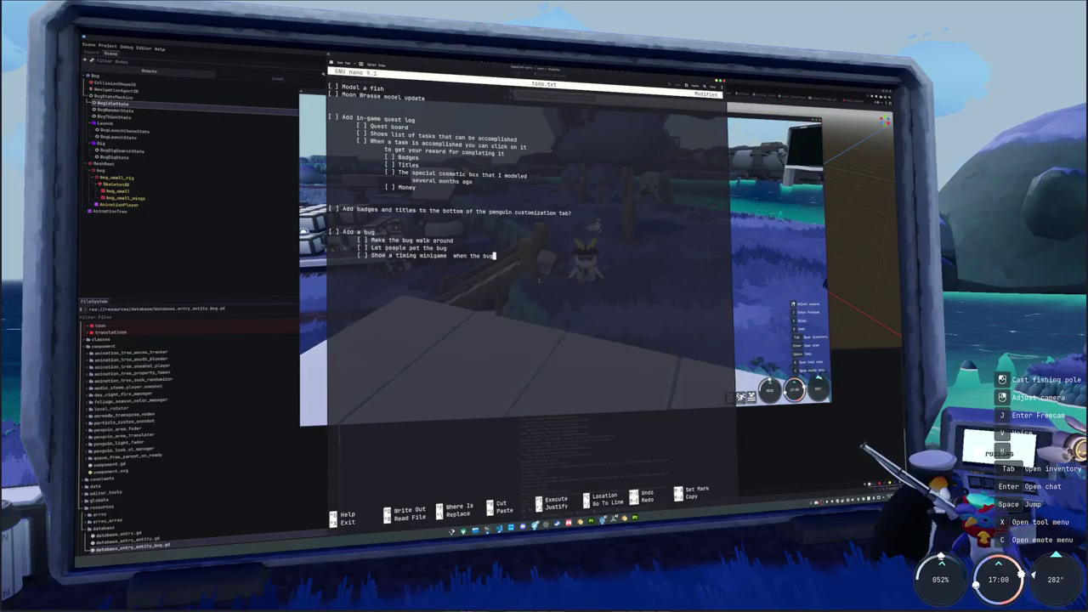
End the minigame line with 'when petting the bug' and add an indented launch-state failure sub-task
key("BackSpace")
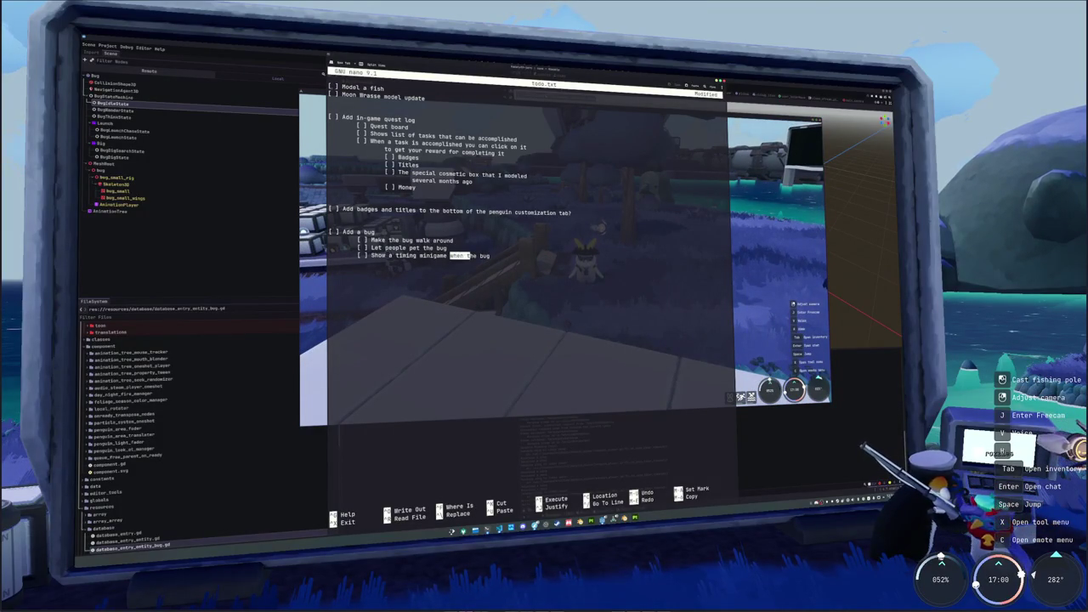
key("BackSpace")
type("s")
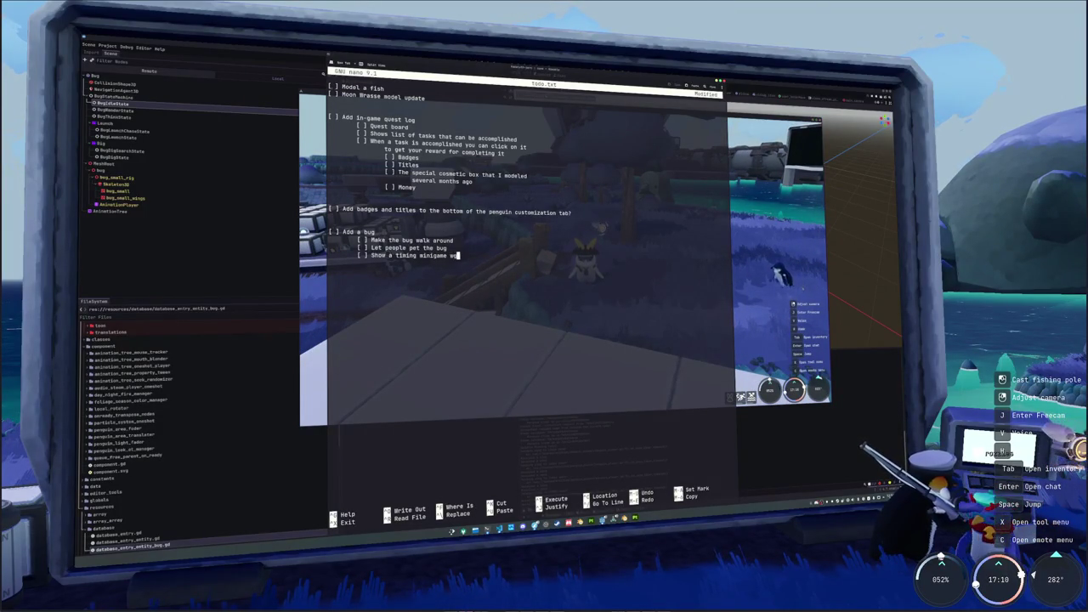
type("hen petting ")
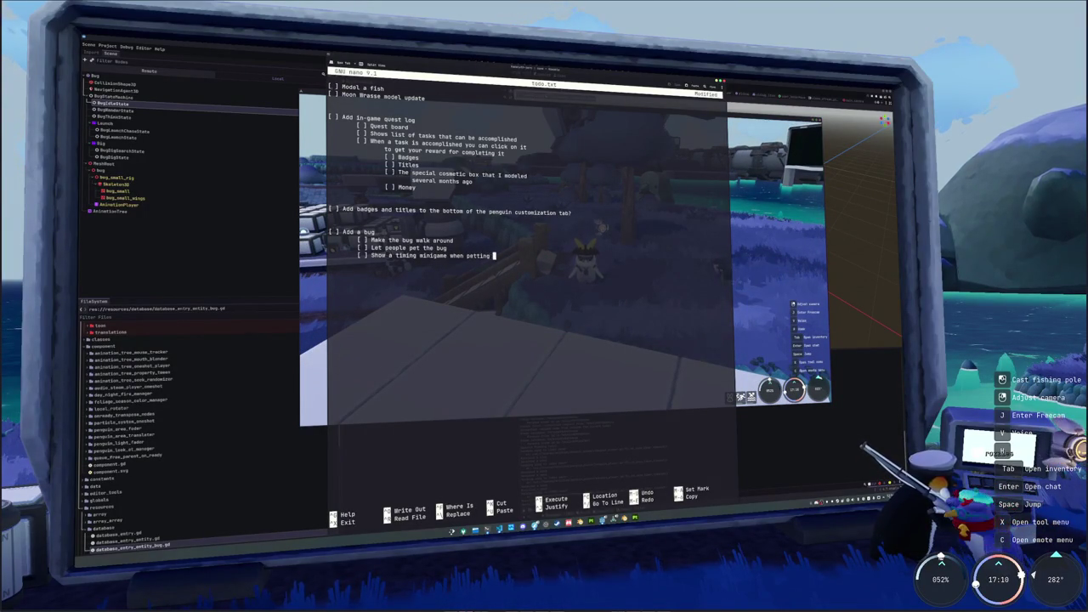
type("the bug")
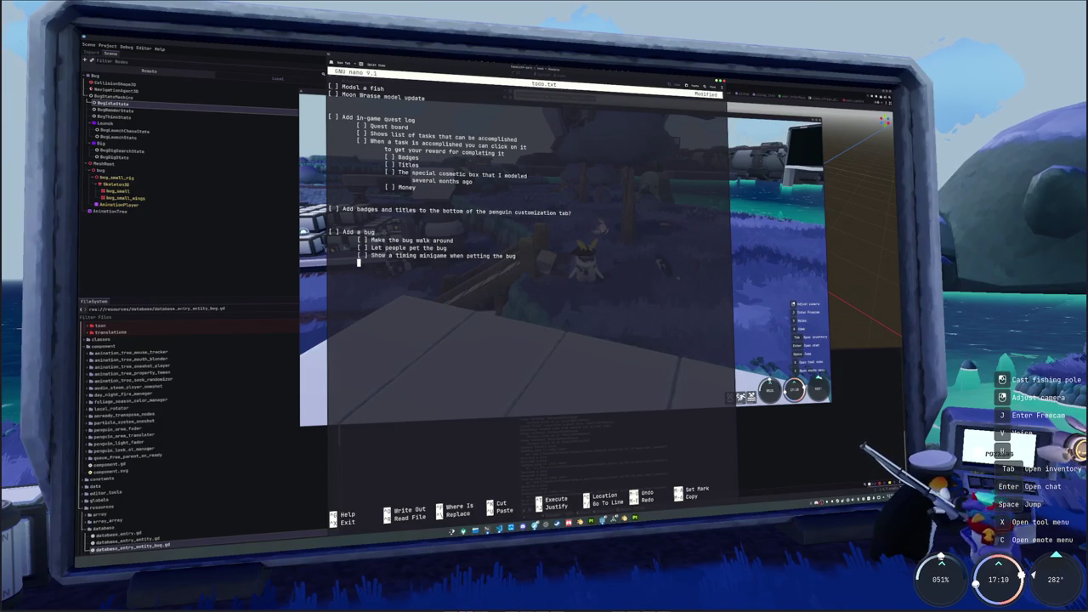
key("Tab")
type("[ ]")
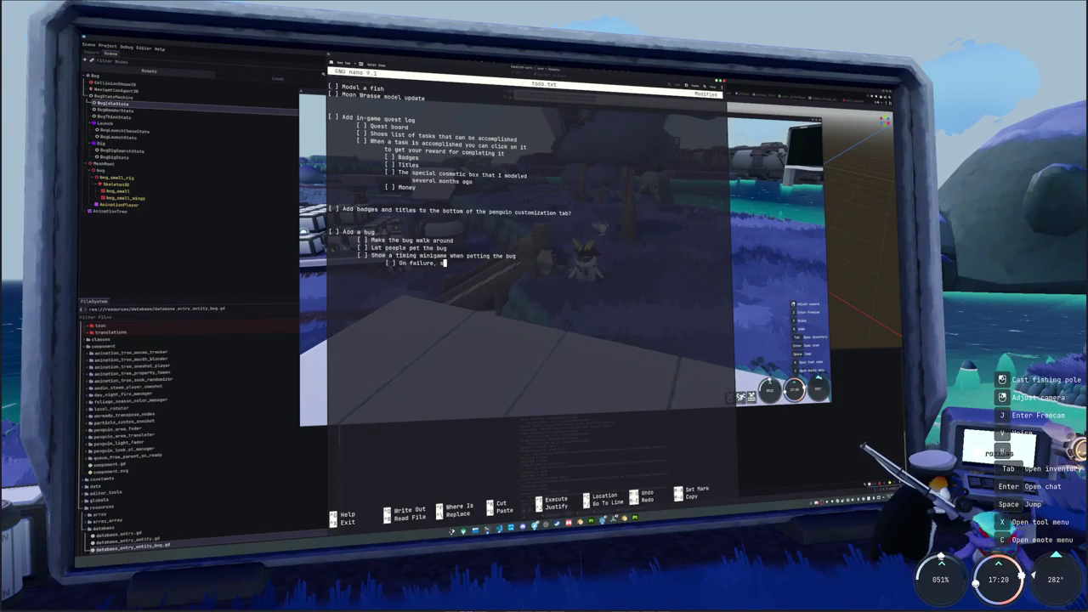
type("end t")
type("he bug into the launch ch")
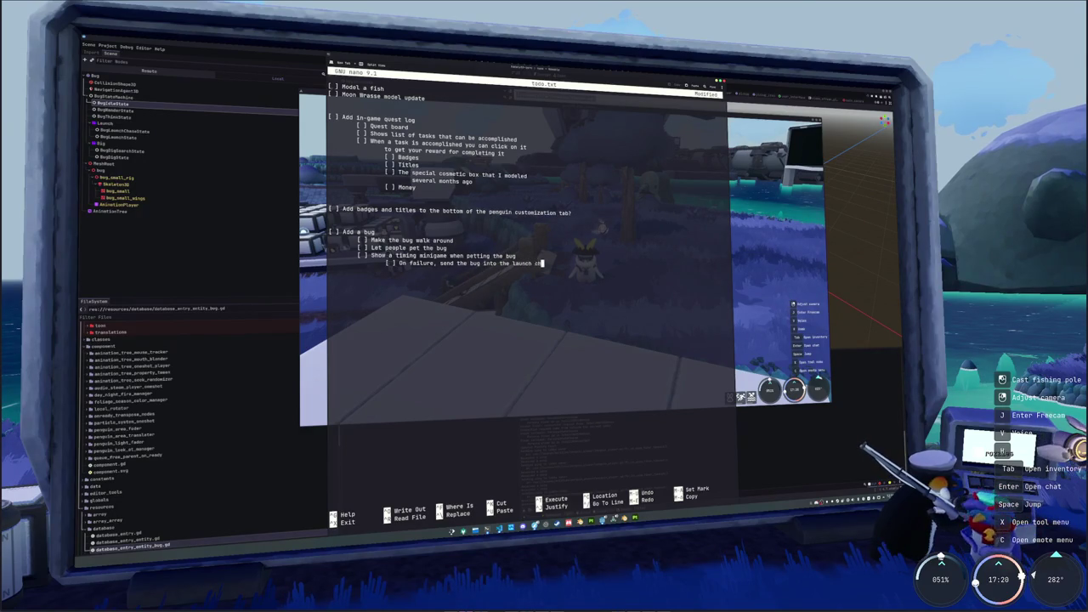
type("ase state")
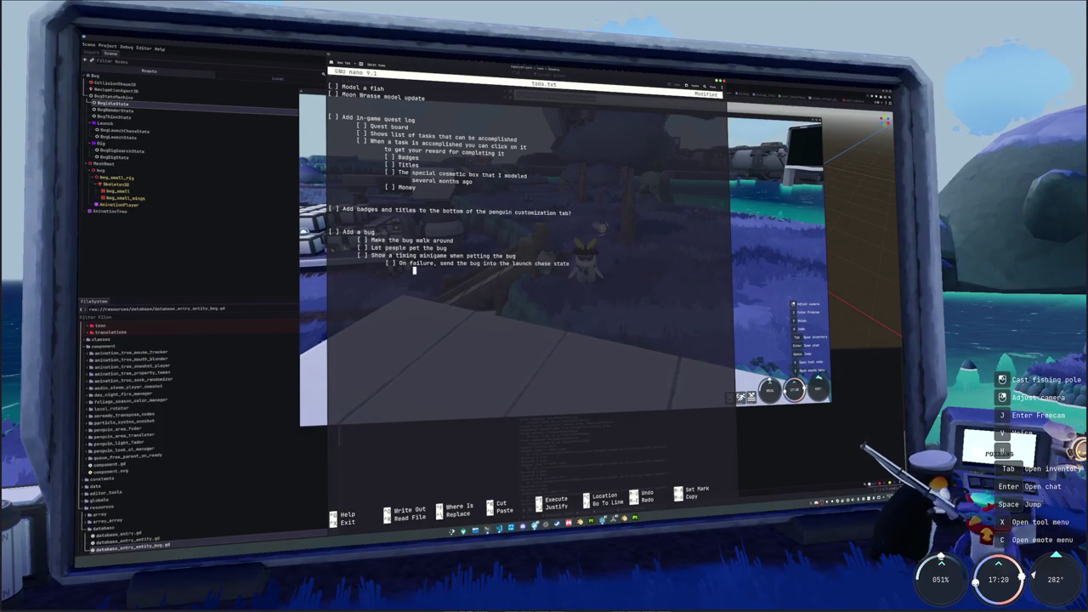
type("N")
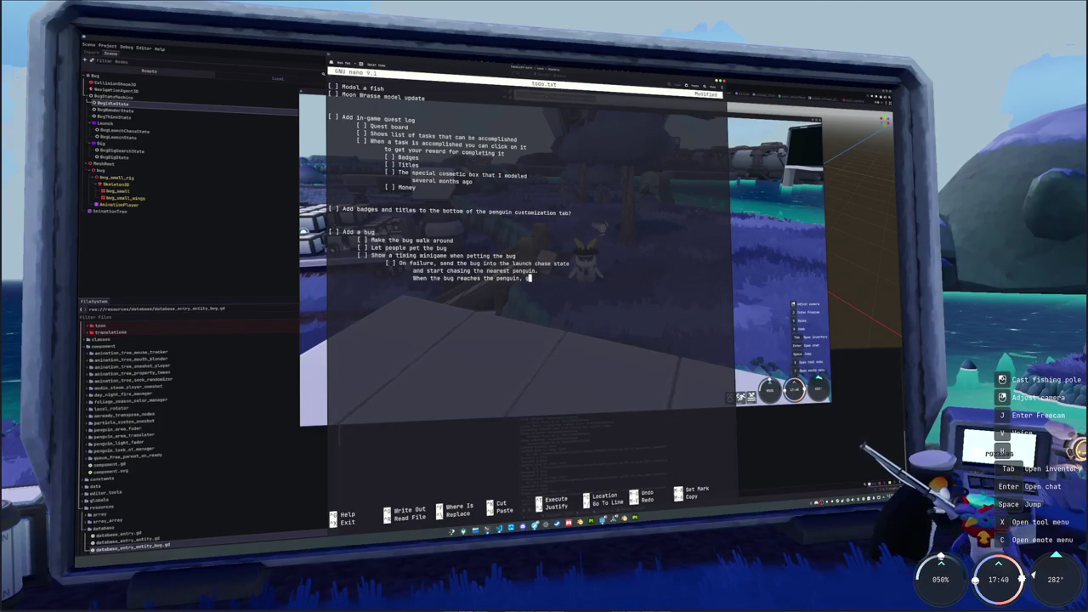
type("nch state")
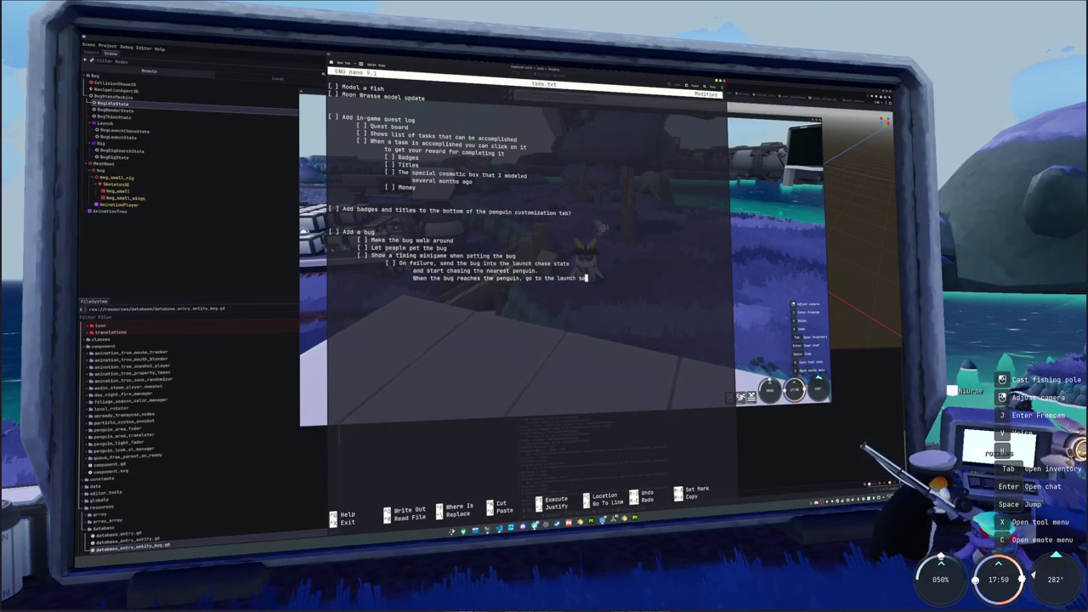
key("Return")
key("Tab")
key("Tab")
key("Tab")
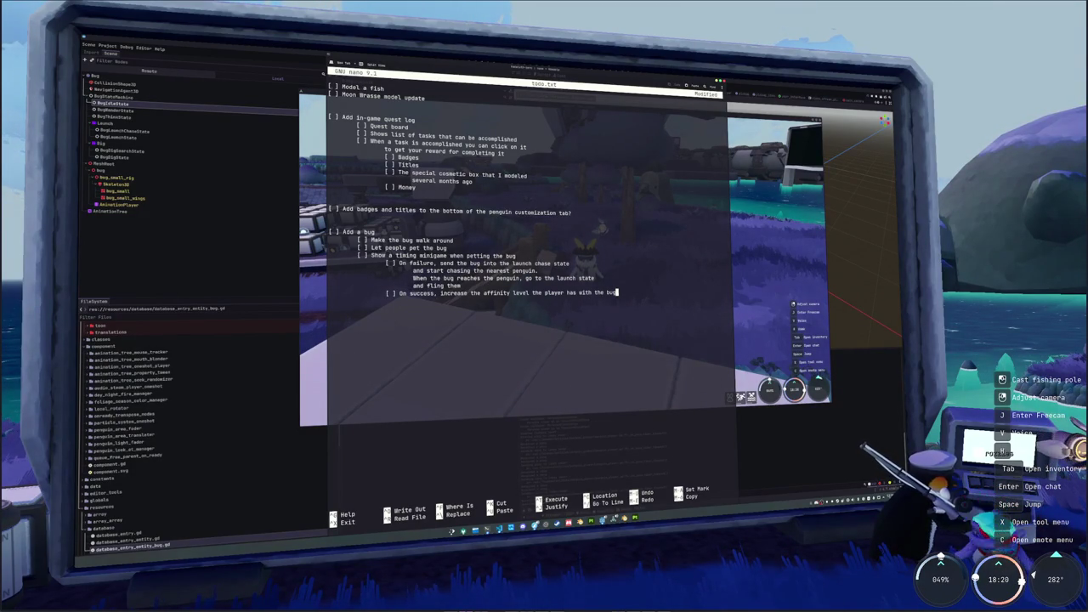
Switch to the running game and zoom the camera in and out around the penguin
key("alt+Tab")
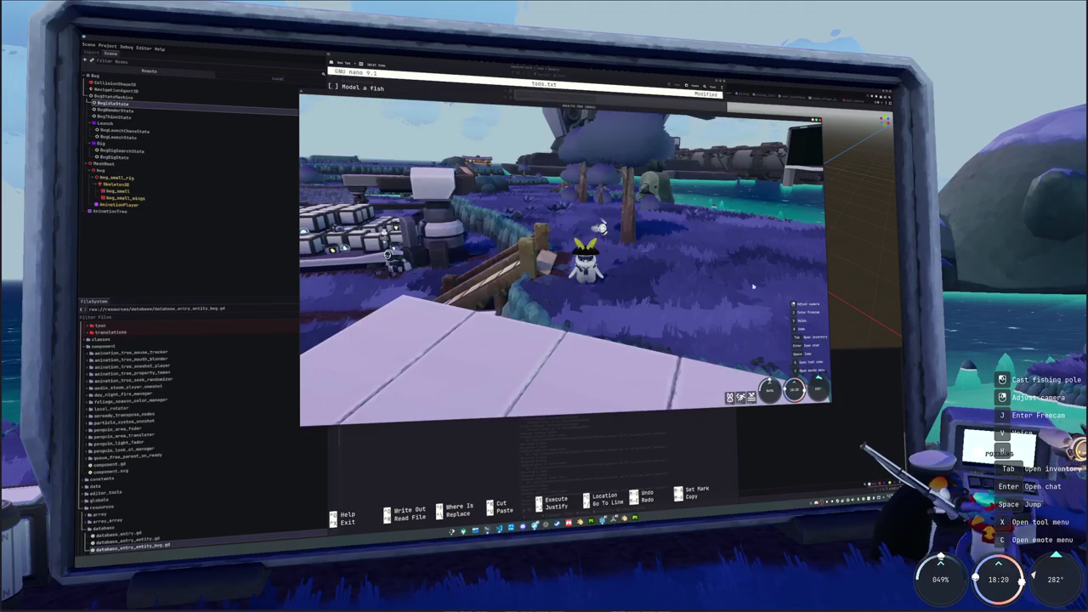
scroll(564, 259, "up", 5)
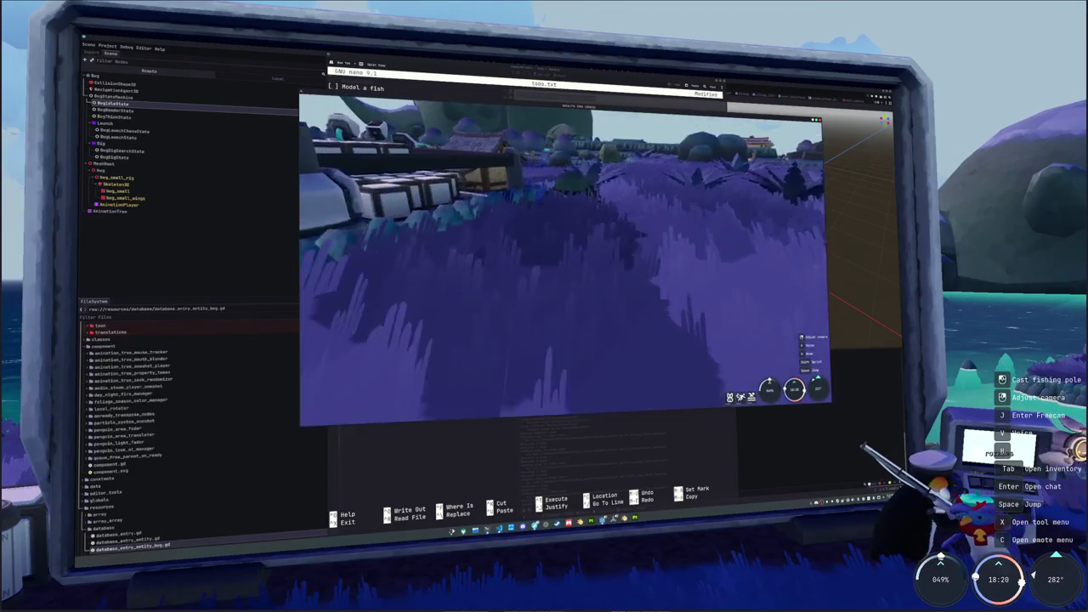
scroll(564, 259, "down", 5)
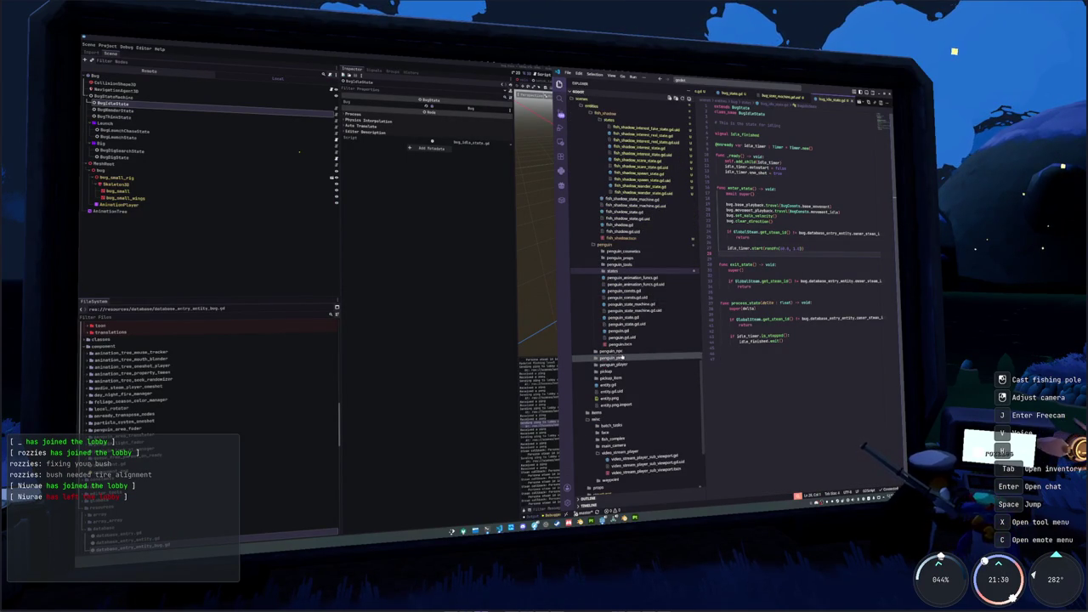
Copy the point-cache and wander-position code from penguin_npc_wander_state.gd, then open bug_wander_state.gd
left_click(648, 376)
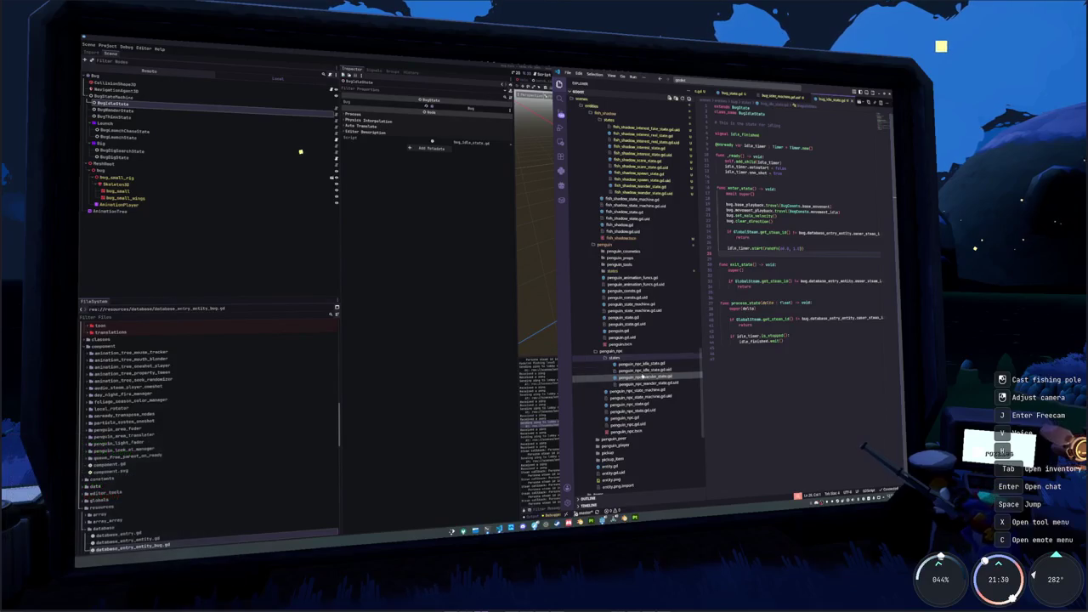
scroll(799, 298, "down", 1)
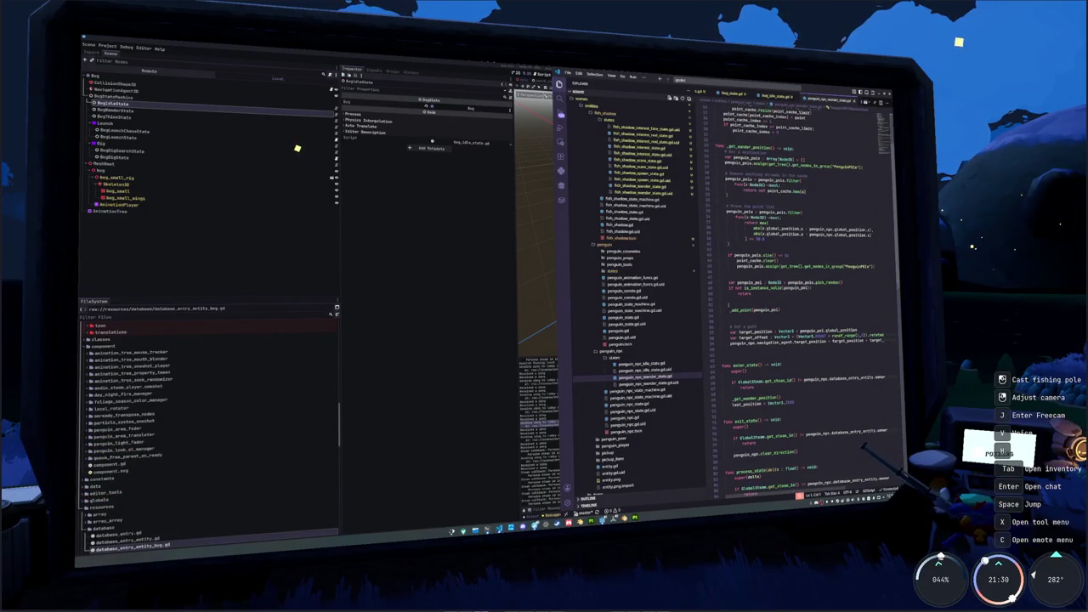
scroll(799, 297, "down", 2)
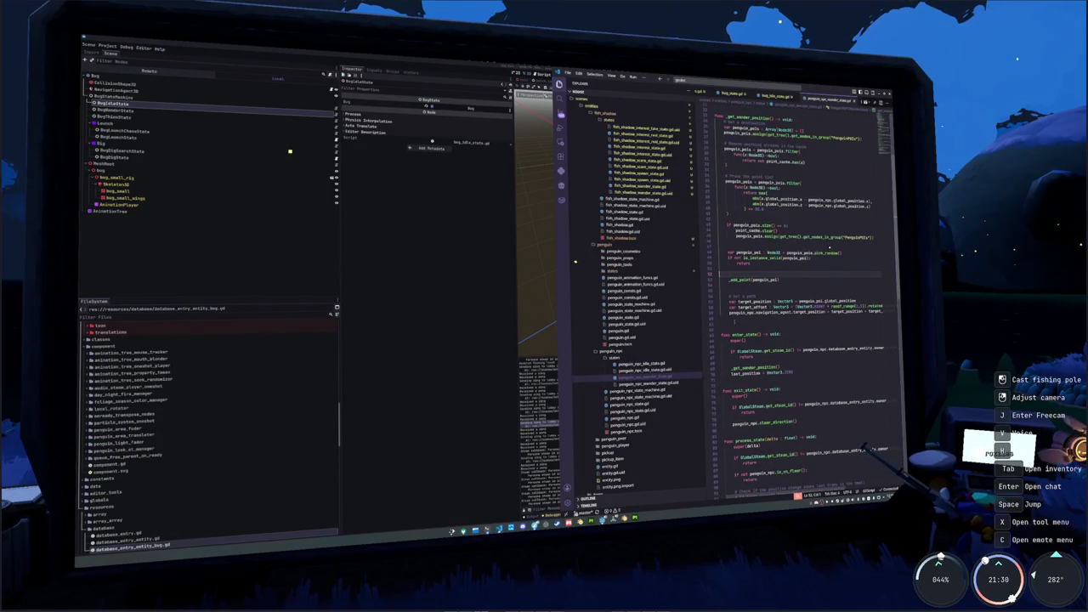
key("Down")
key("Down")
key("Down")
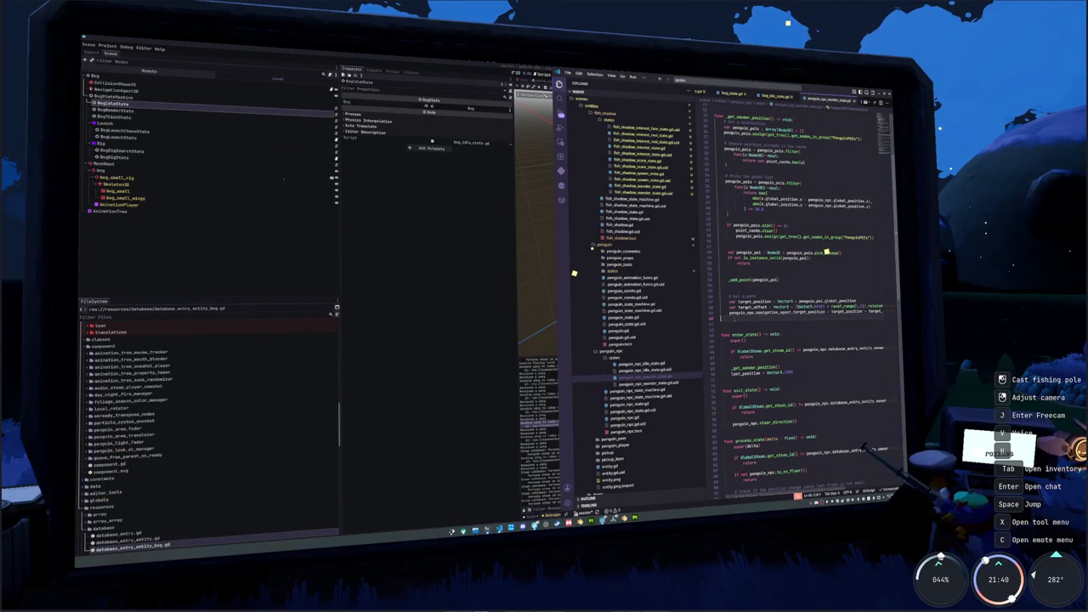
key("shift+Up")
key("shift+Up")
key("shift+Up")
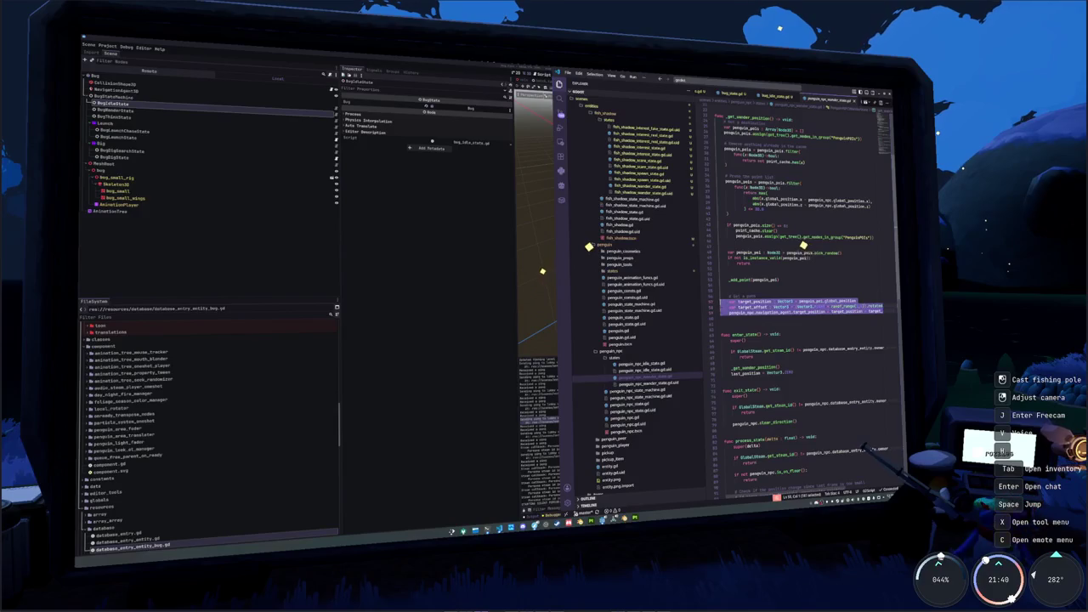
scroll(786, 238, "up", 2)
key("shift+Up")
key("shift+Up")
key("shift+Up")
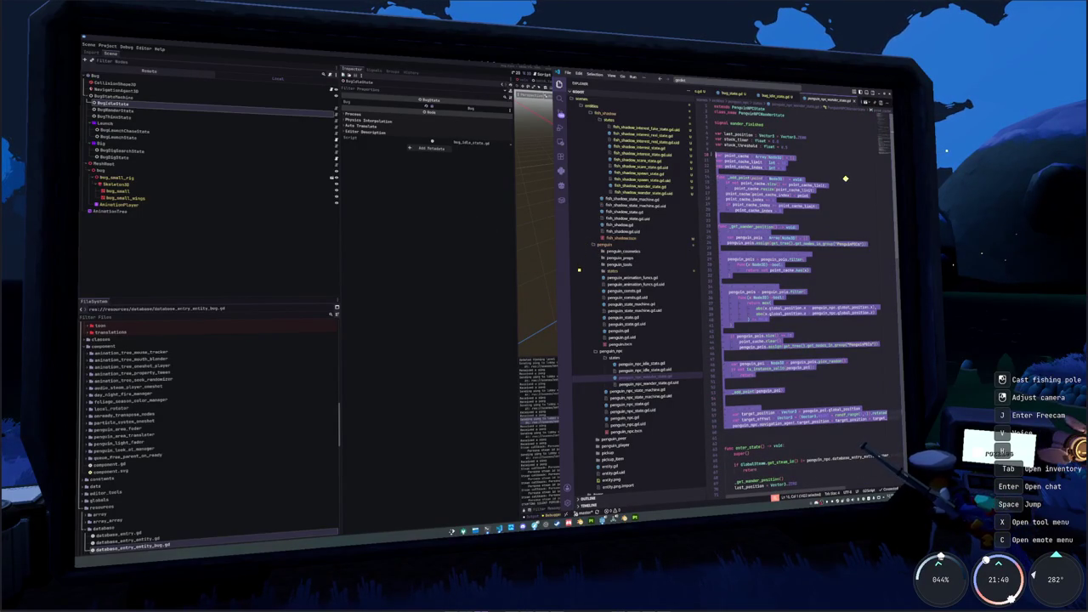
key("shift+Up")
key("shift+Up")
key("shift+Up")
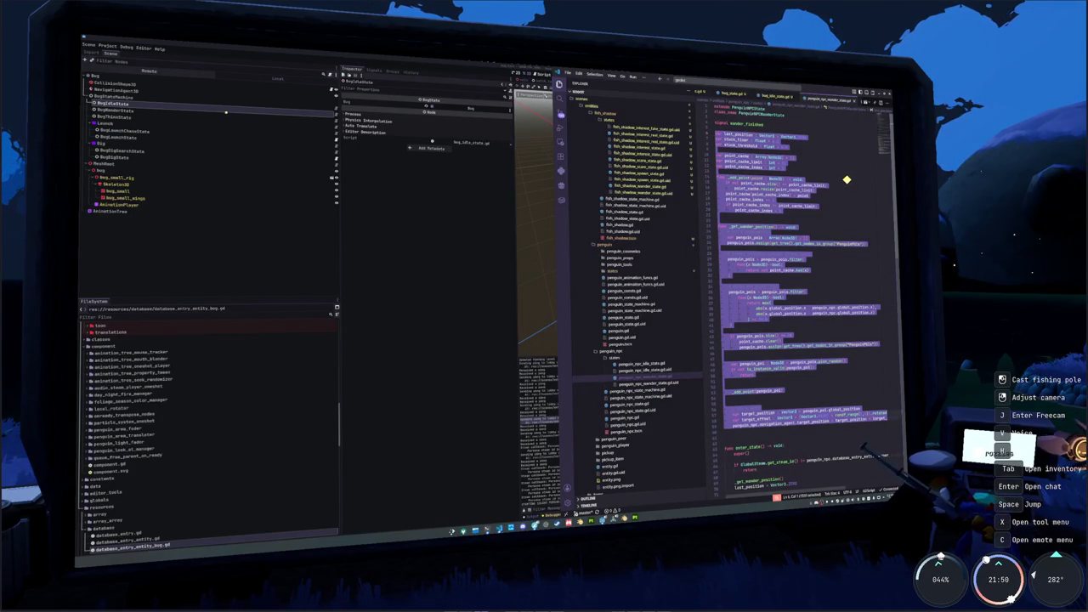
scroll(646, 379, "up", 10)
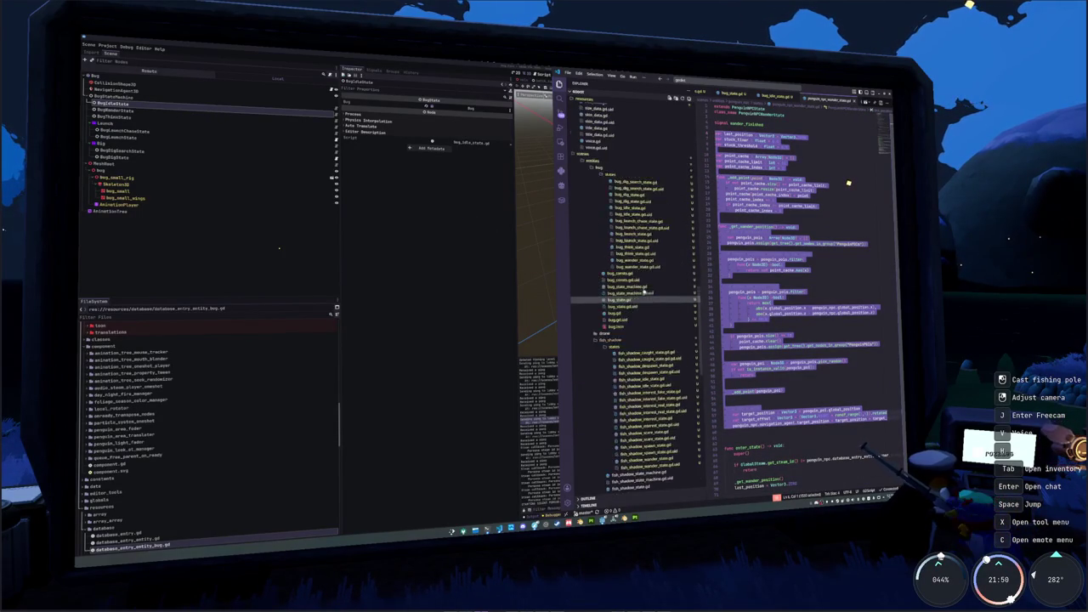
key("Down")
key("Down")
key("Return")
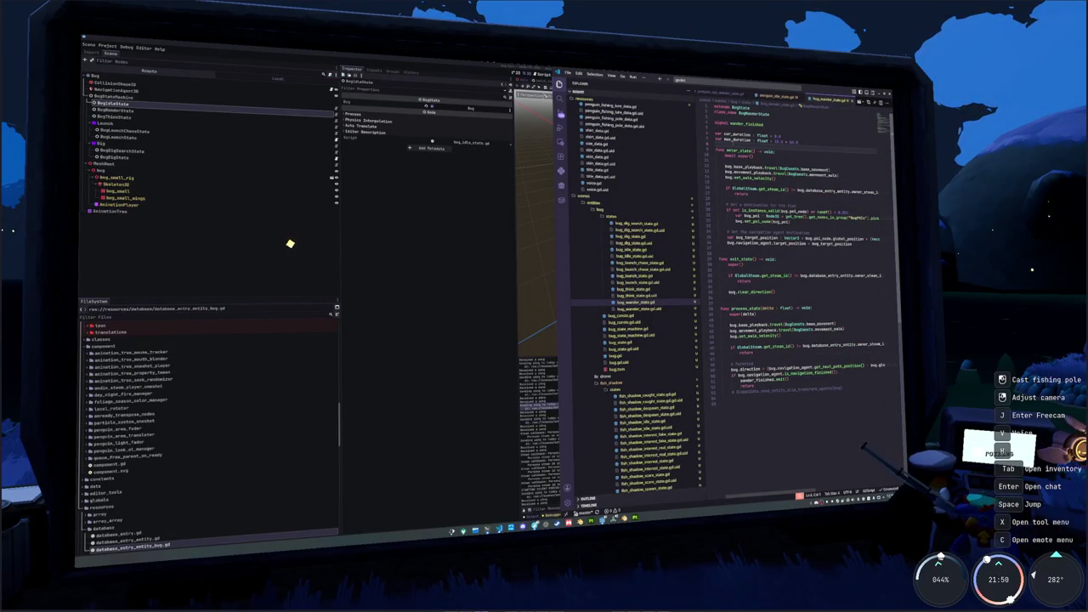
Paste the wander-point code above enter_state and rename every penguin_npc to bug
key("ctrl+v")
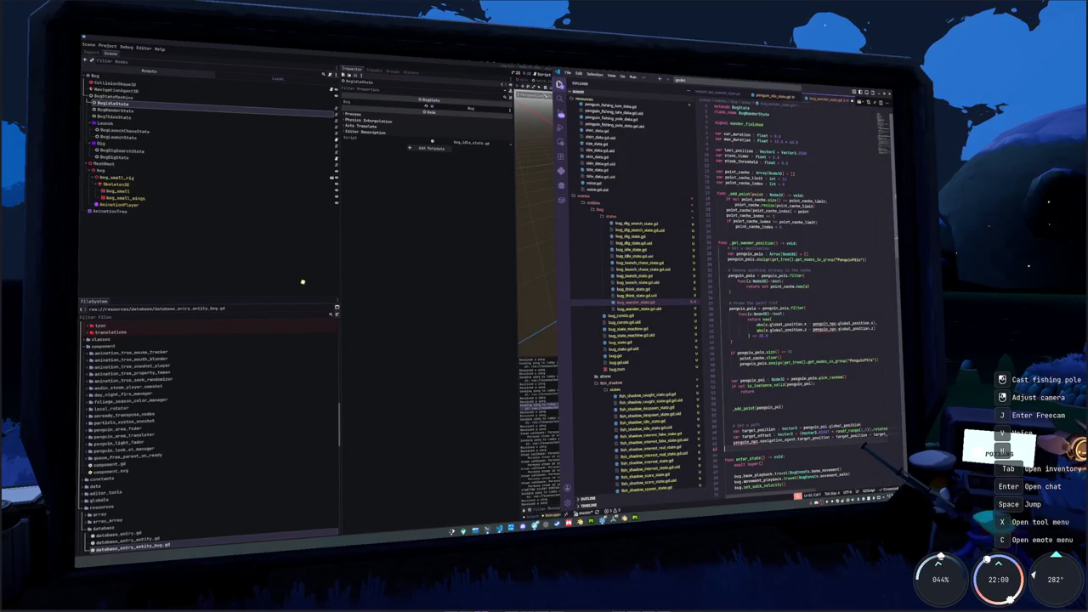
double_click(745, 442)
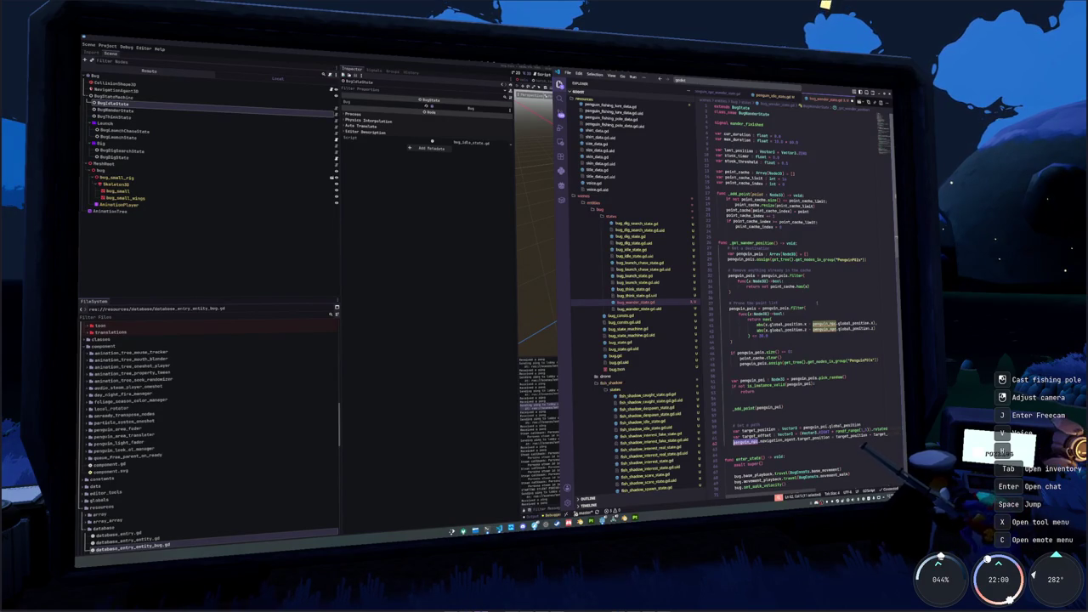
key("ctrl+d")
key("ctrl+d")
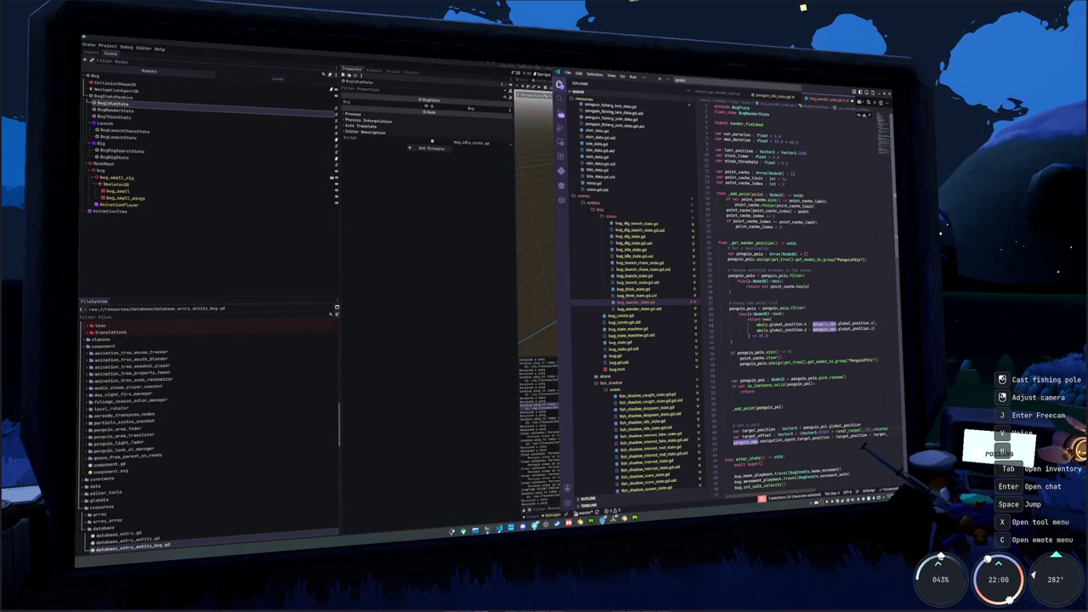
type("bug")
key("Escape")
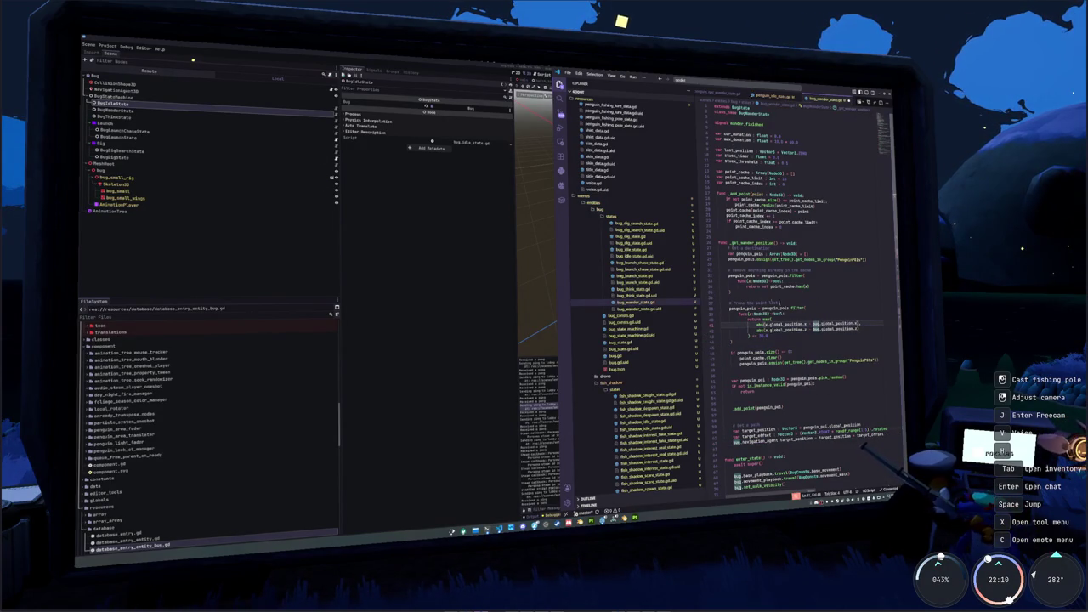
key("Escape")
Rename the PenguinPOIs group and the penguin_pois list to bug equivalents (bug_pois)
key("Down")
key("Down")
key("Down")
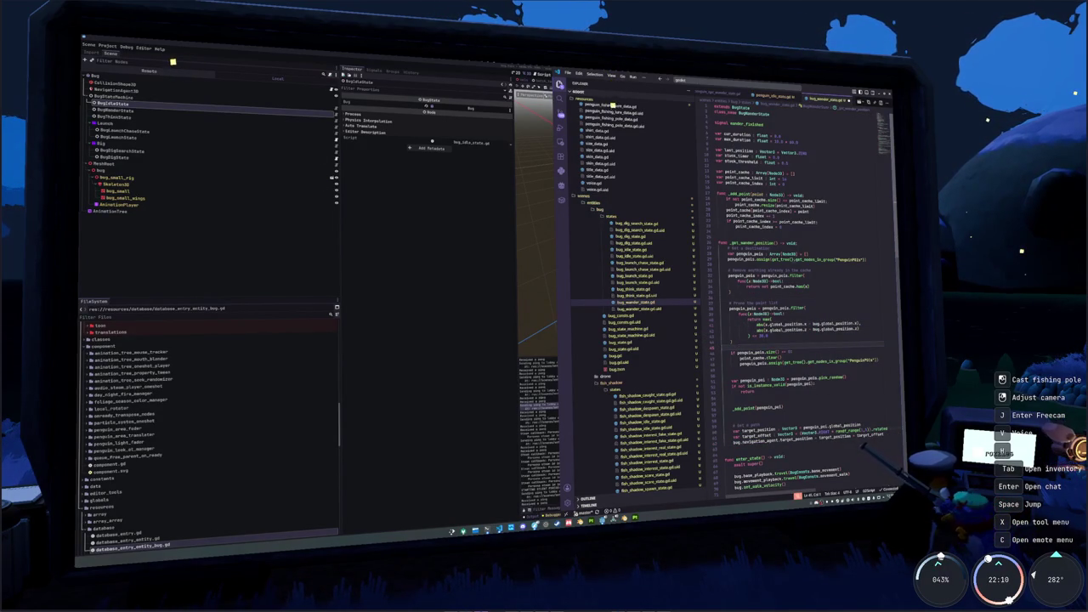
key("ctrl+d")
key("ctrl+d")
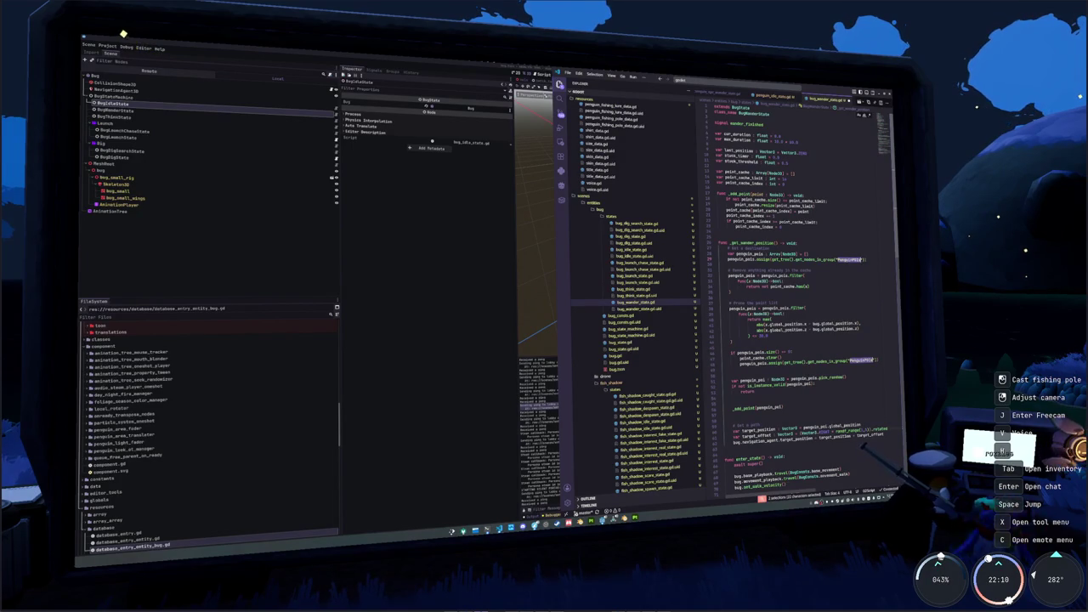
type("Bu")
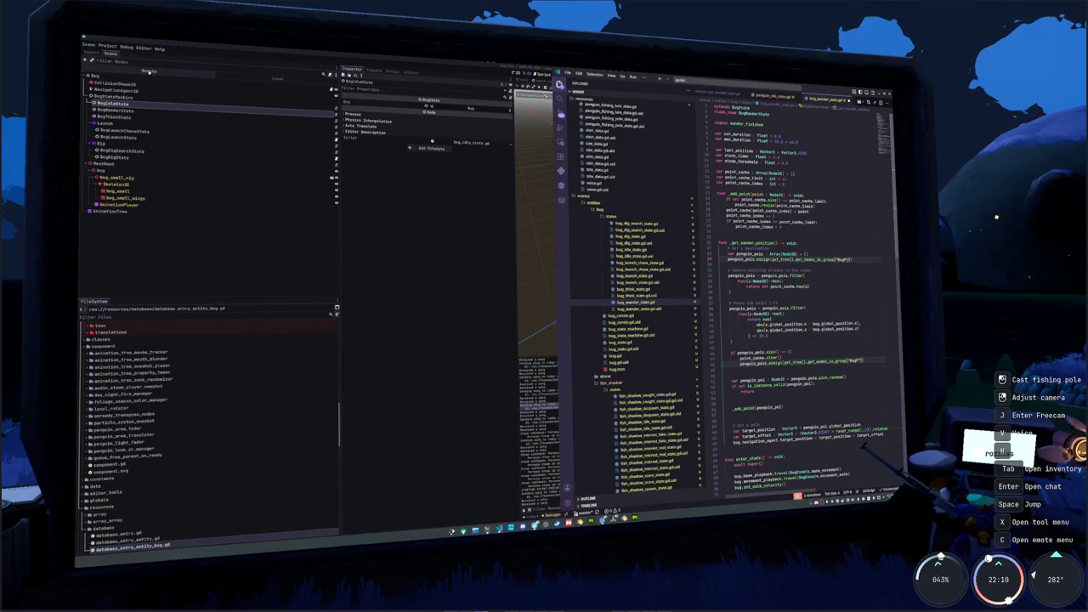
key("Escape")
key("Up")
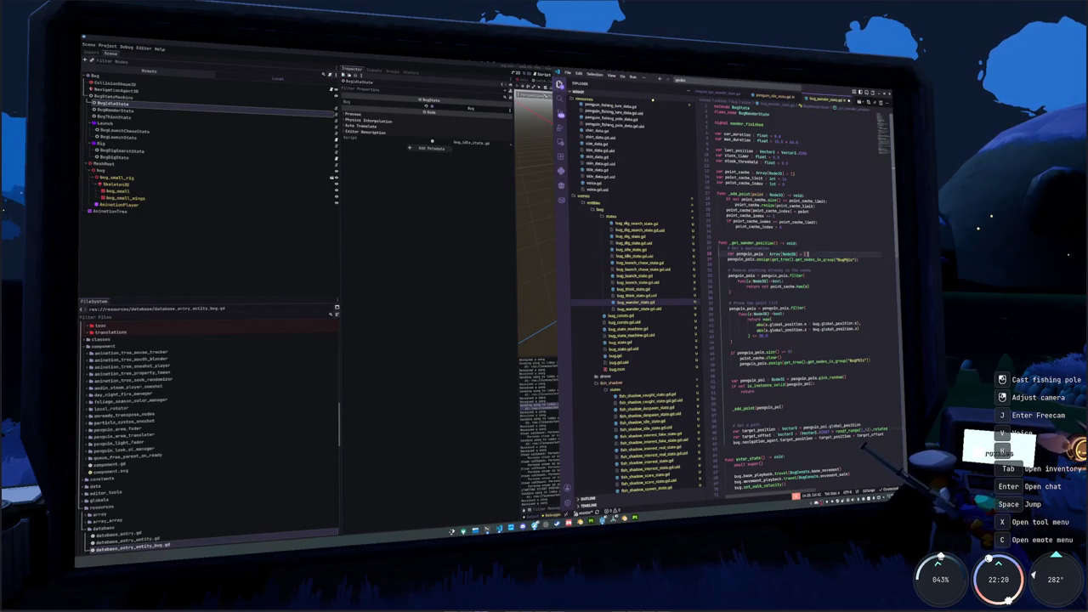
key("ctrl+d")
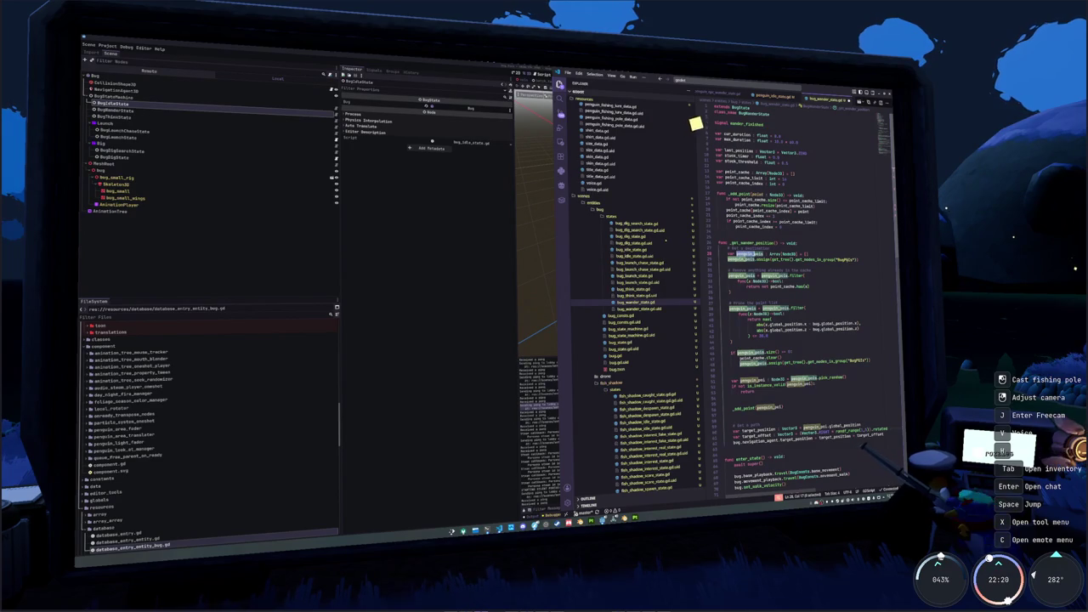
key("ctrl+d")
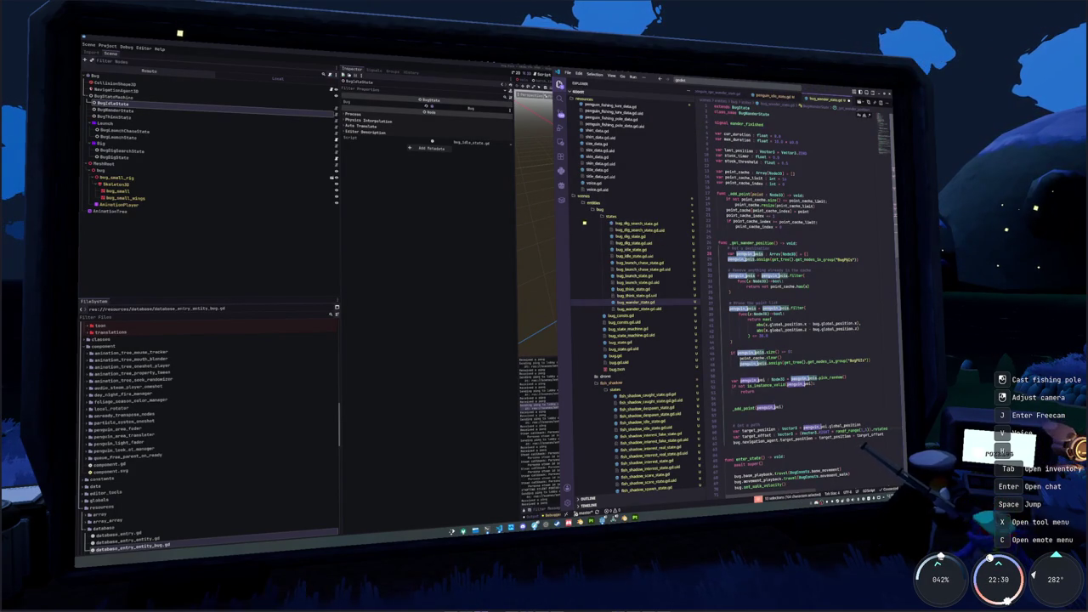
type("bug_poi")
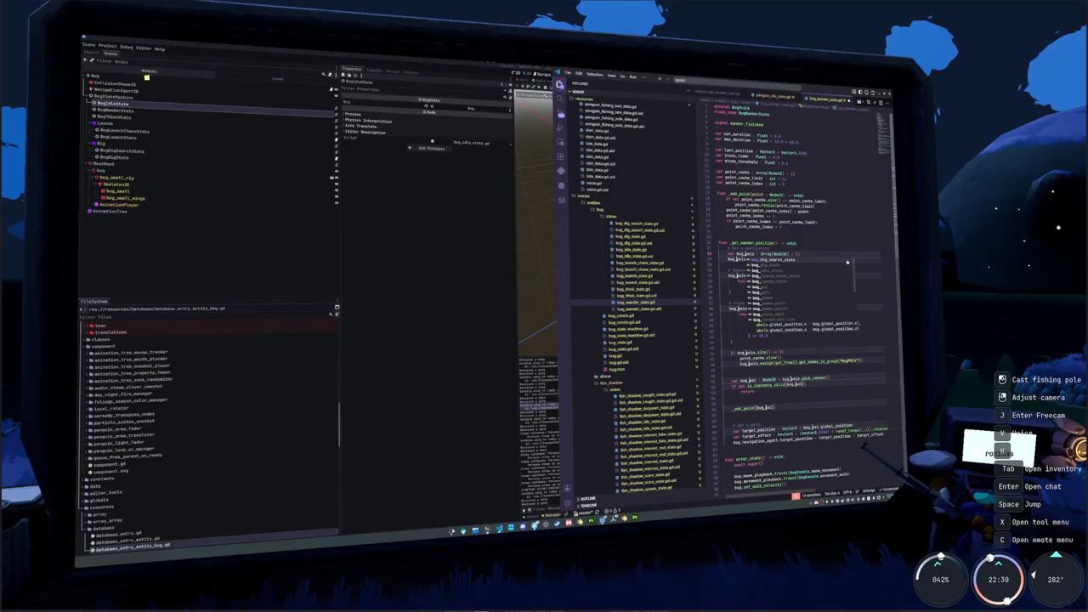
key("Escape")
key("Escape")
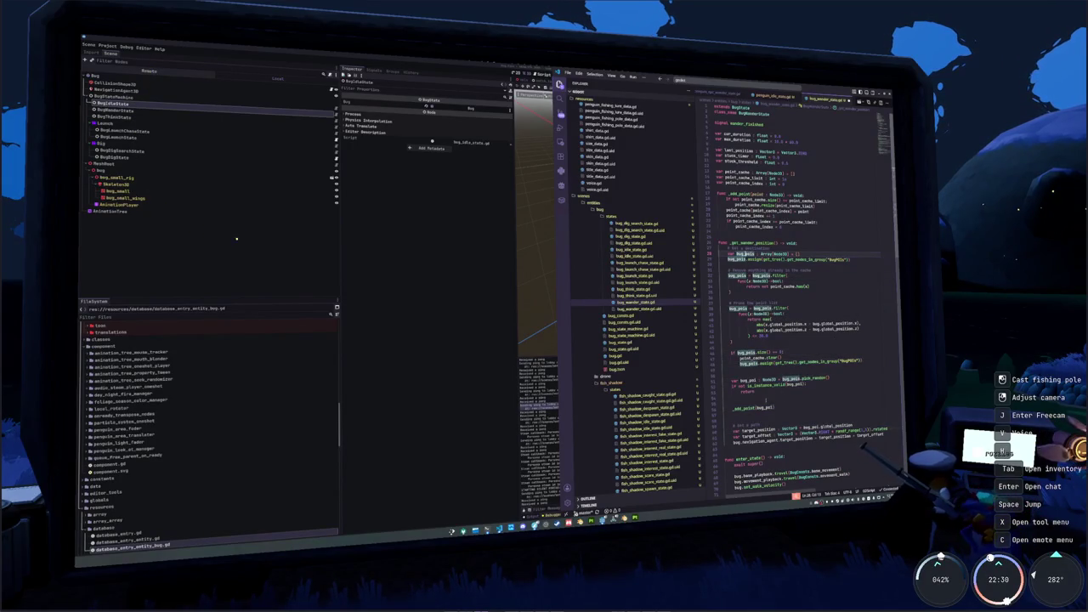
Scroll through the process logic, place the cursor after the early return, and open penguin_idle_state.gd
scroll(799, 272, "down", 2)
scroll(799, 273, "down", 2)
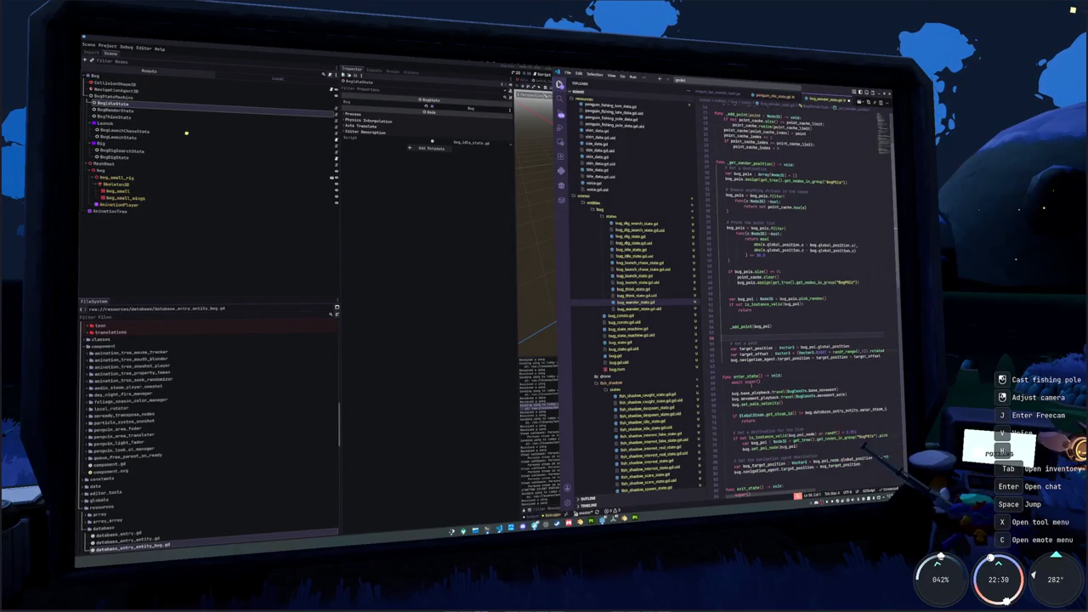
scroll(799, 281, "down", 9)
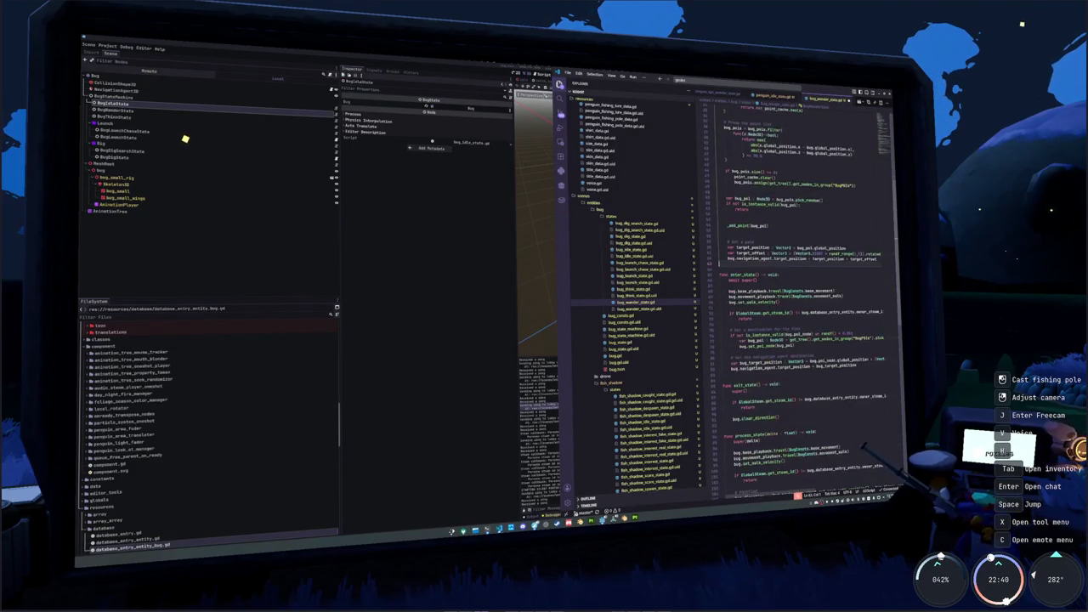
left_click(724, 405)
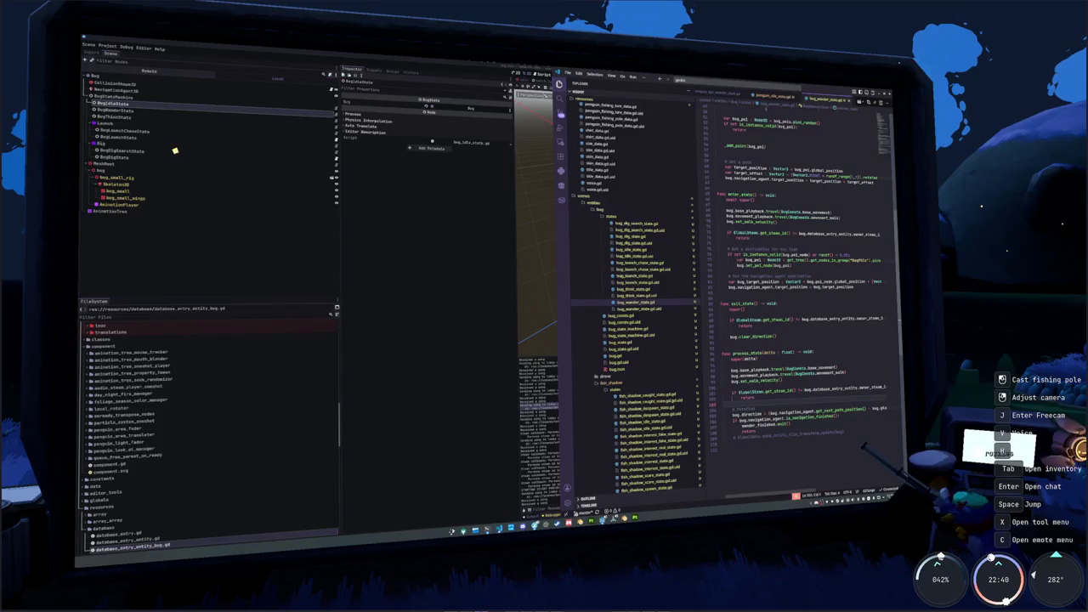
left_click(776, 95)
scroll(799, 297, "down", 3)
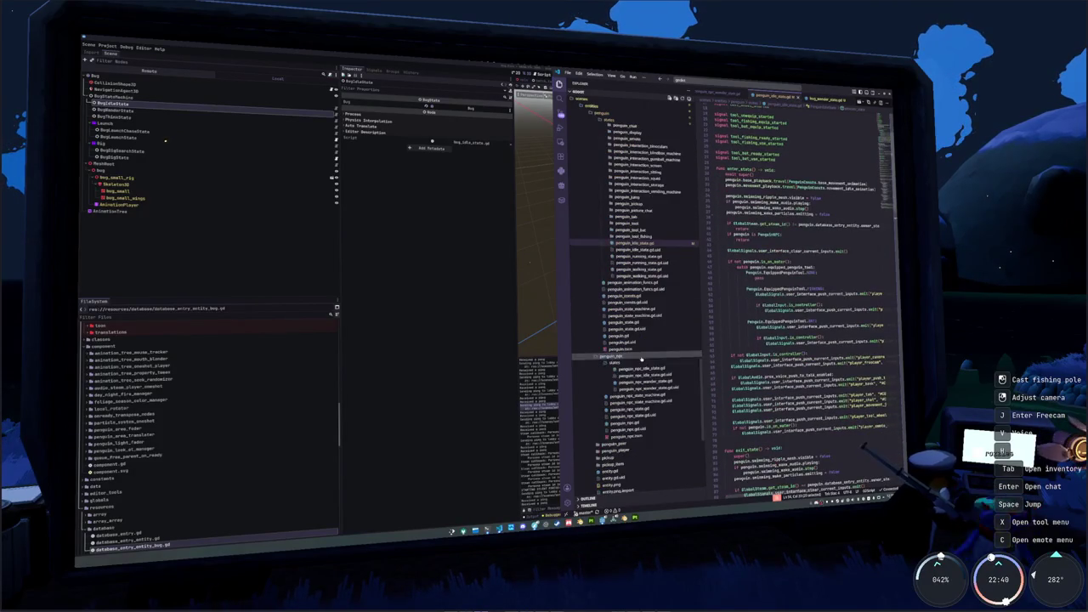
Copy the stuck-timer check from penguin_npc_wander_state.gd into bug_wander_state.gd's process_state
left_click(646, 381)
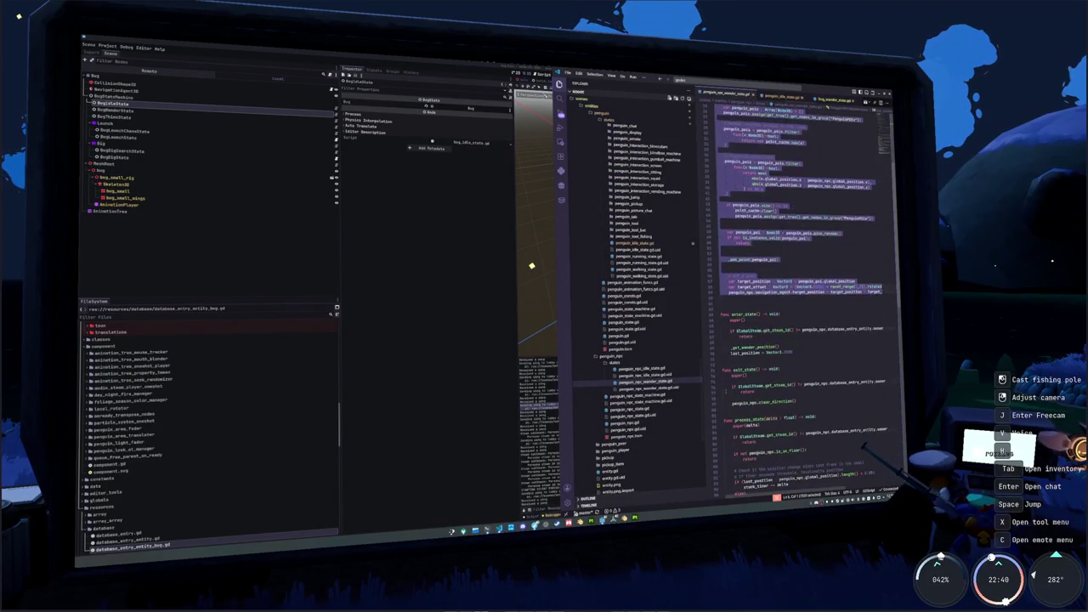
scroll(799, 280, "down", 3)
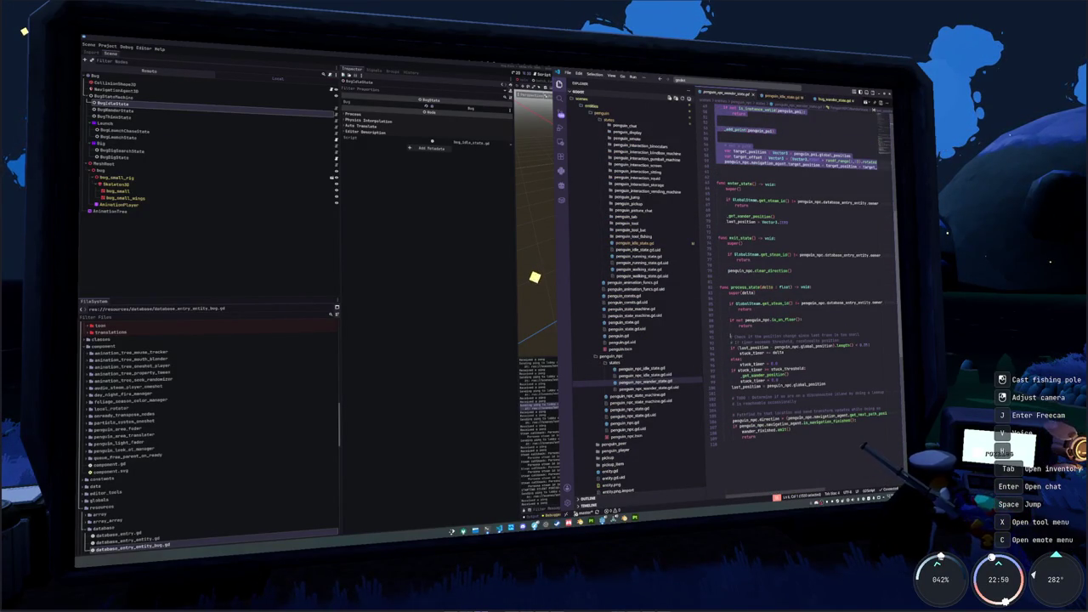
left_click_drag(724, 335, 826, 385)
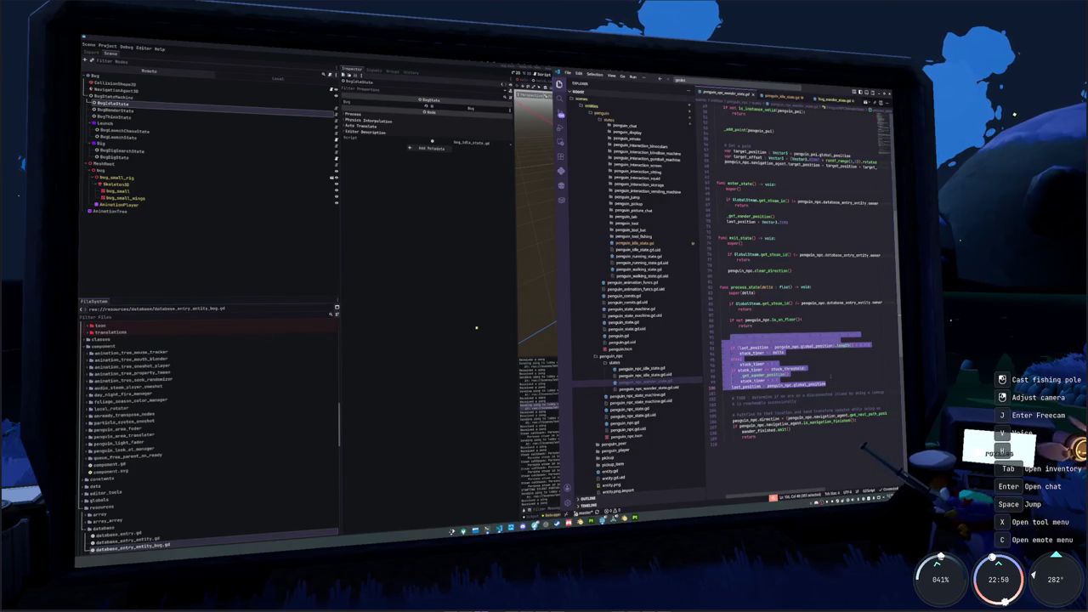
left_click(828, 99)
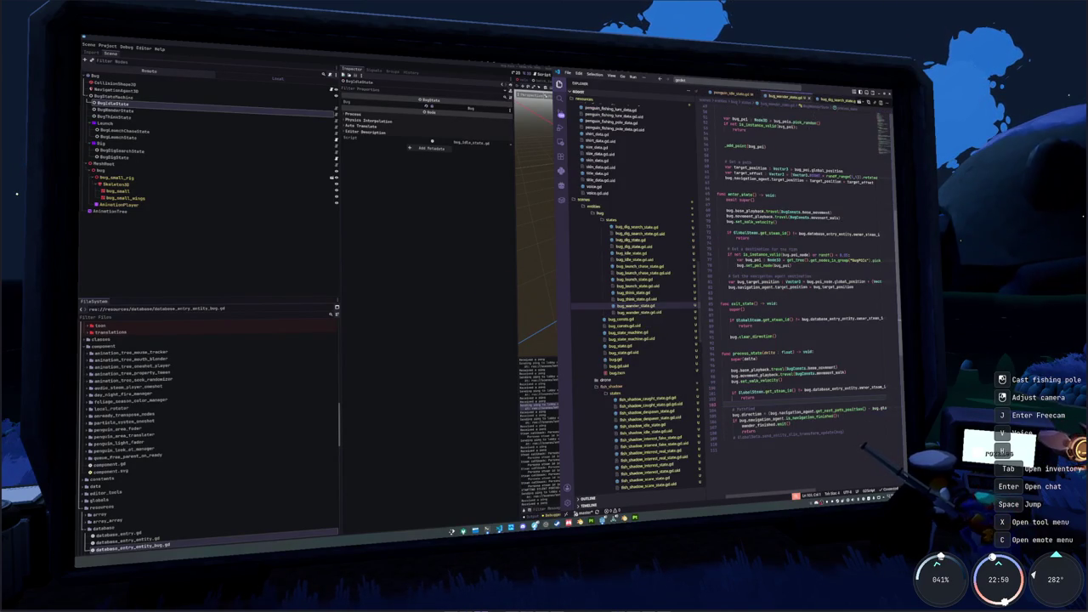
scroll(799, 281, "down", 2)
key("ctrl+v")
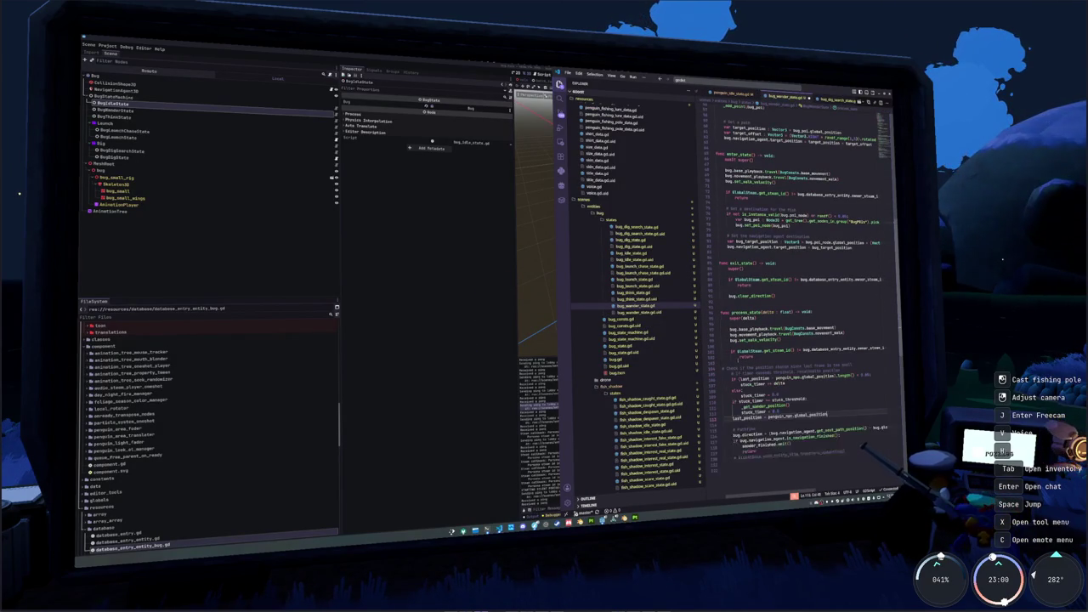
Rename the pasted penguin_npc references to bug and save the script
left_click(765, 375)
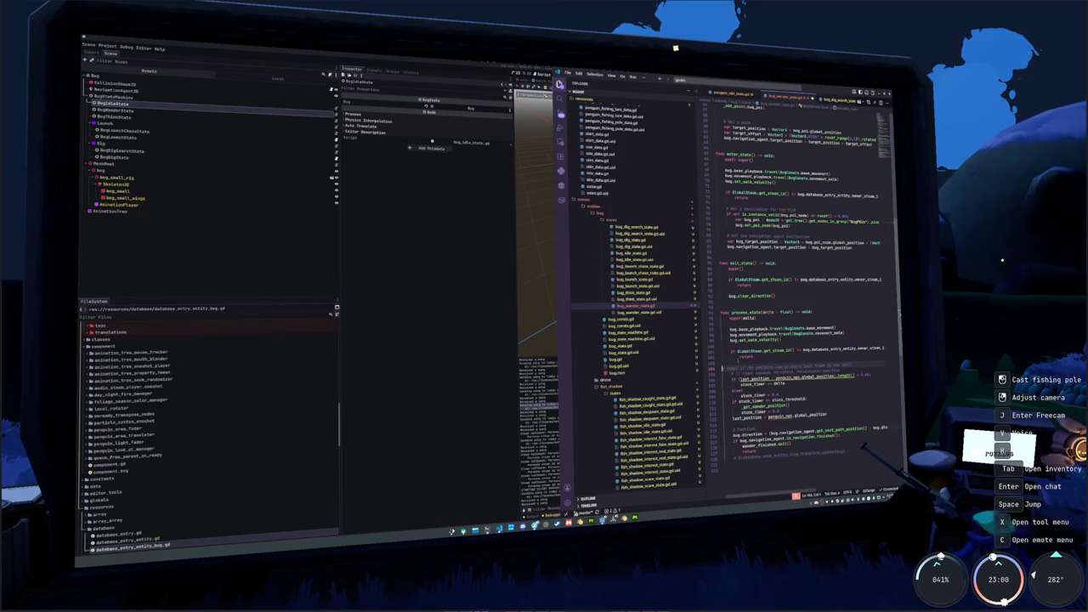
key("ctrl+d")
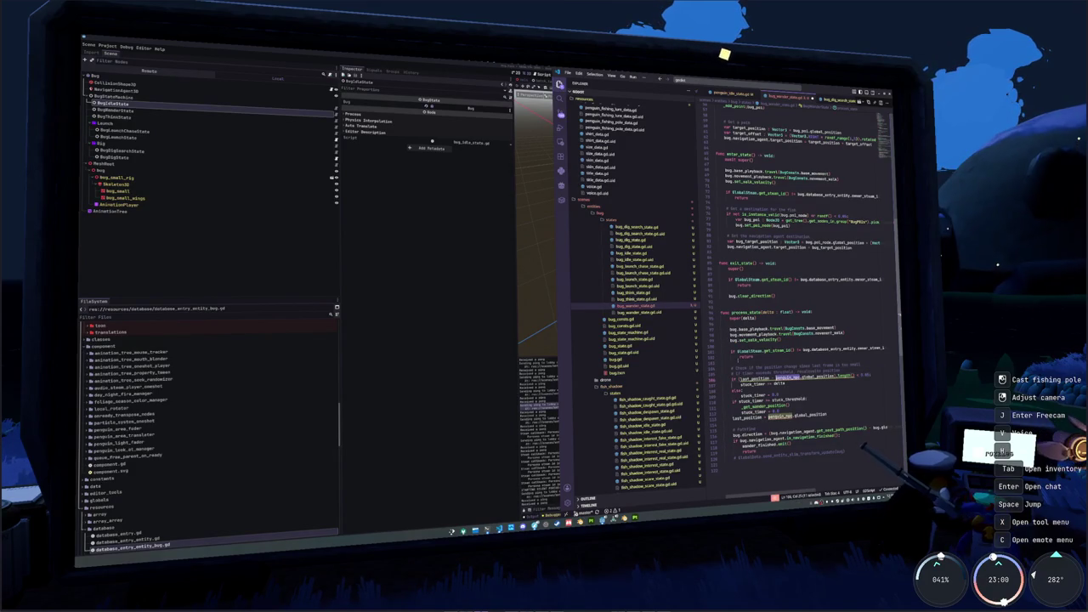
type("bug")
key("Escape")
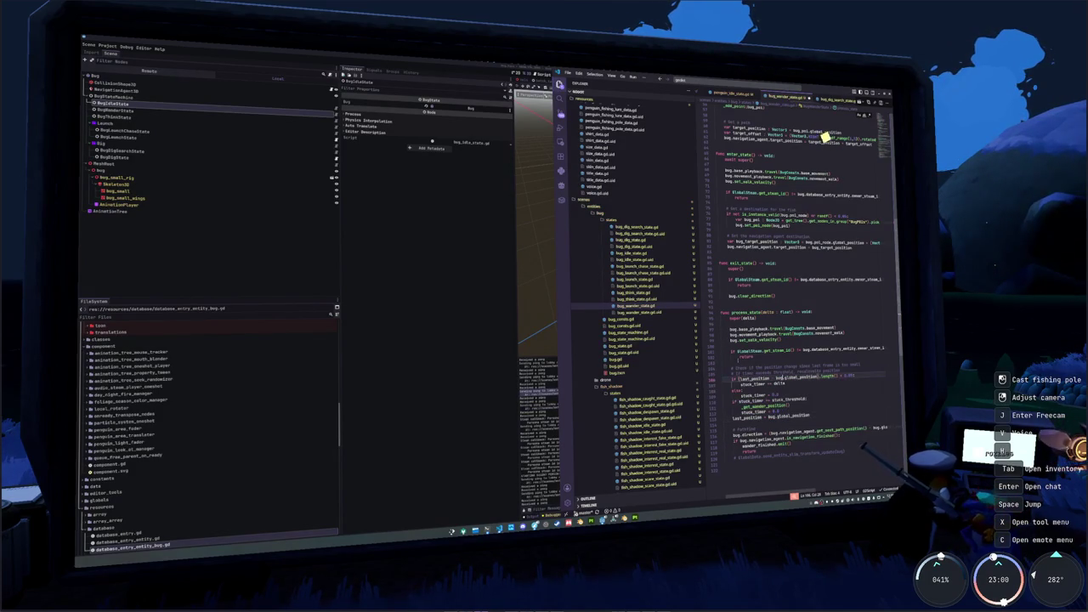
key("Down")
key("Down")
key("Down")
key("Down")
key("Down")
key("Down")
key("ctrl+s")
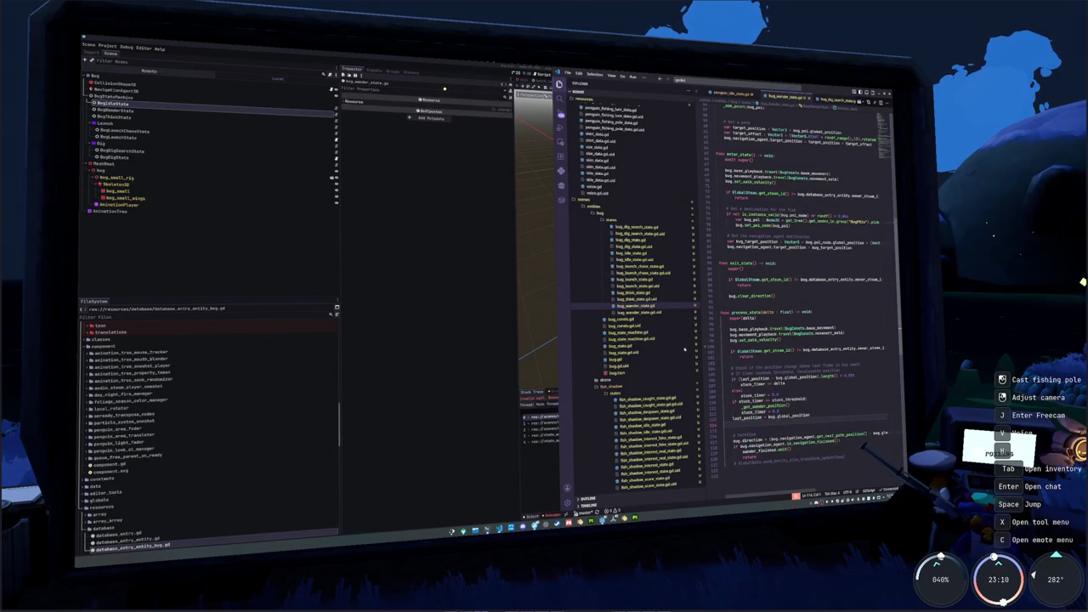
Change point_cache_limit from 10 to 1, then run the game from Godot
scroll(799, 289, "up", 5)
scroll(799, 289, "up", 6)
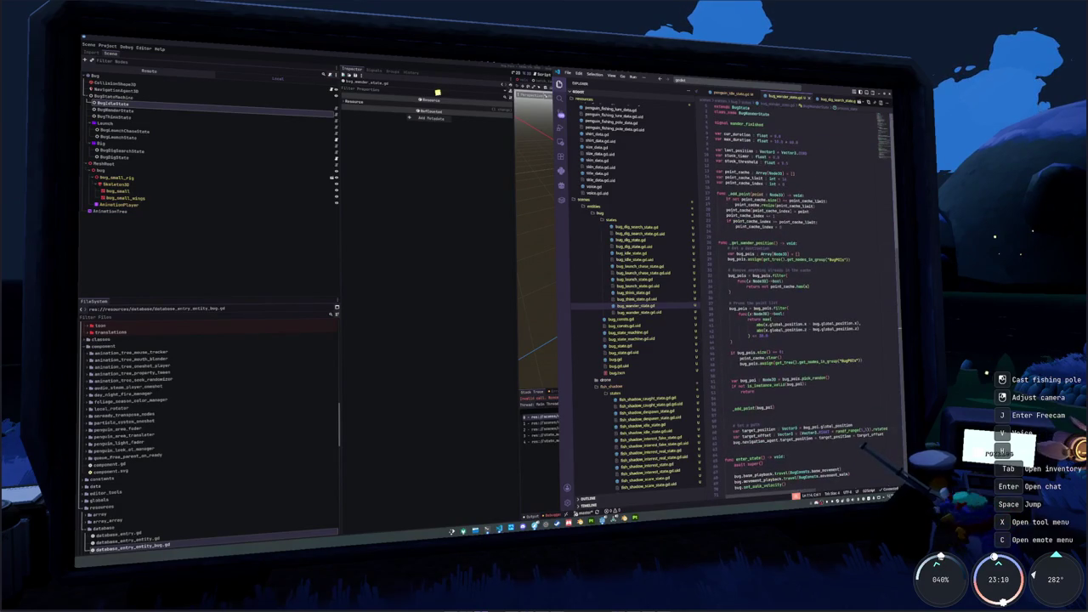
left_click(765, 189)
key("Return")
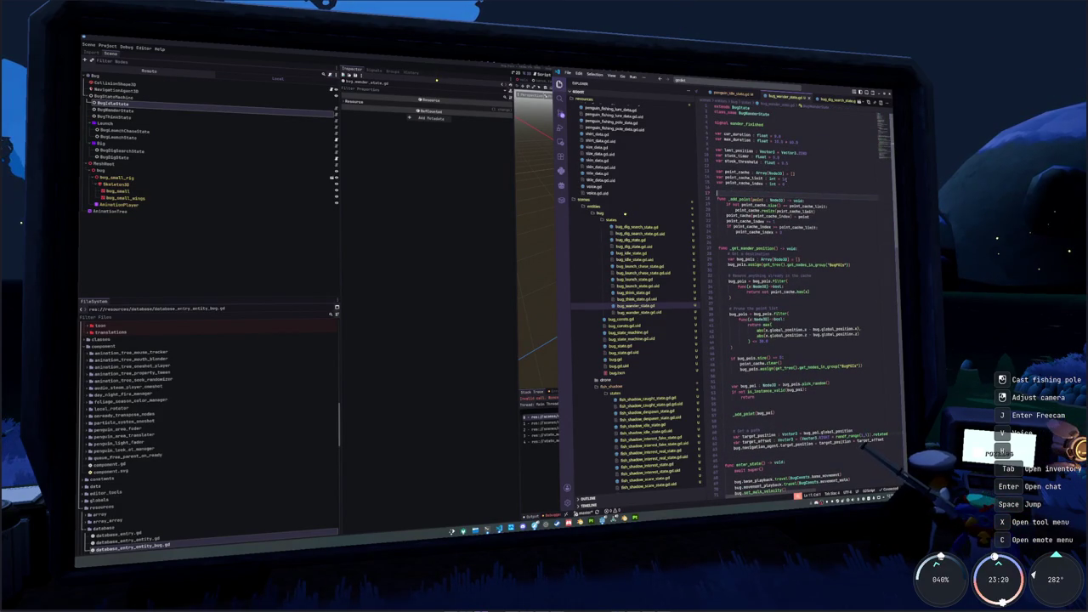
double_click(782, 179)
type("1")
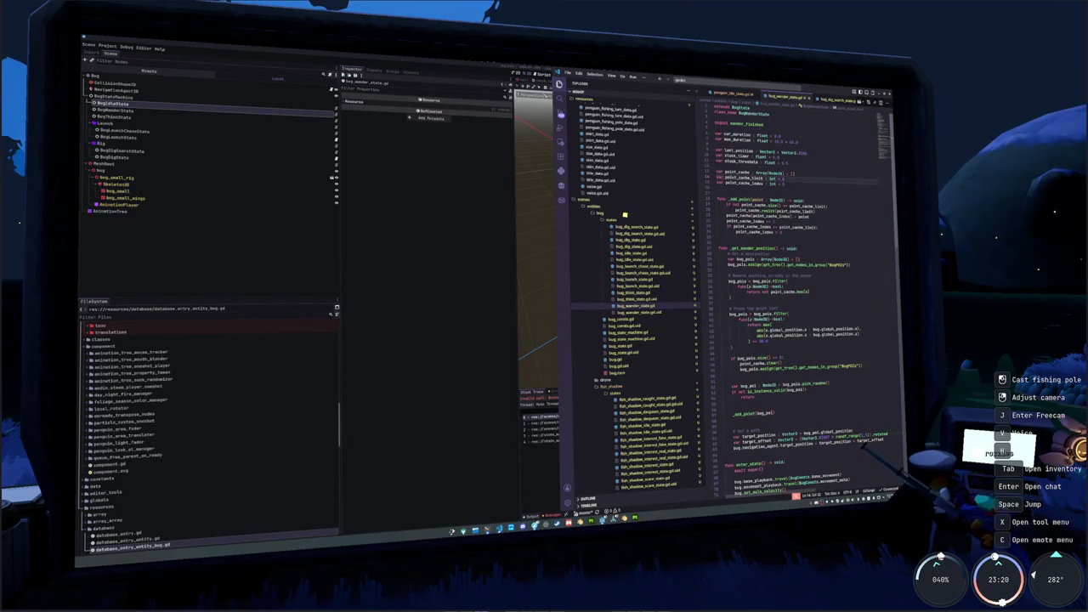
key("Up")
key("Up")
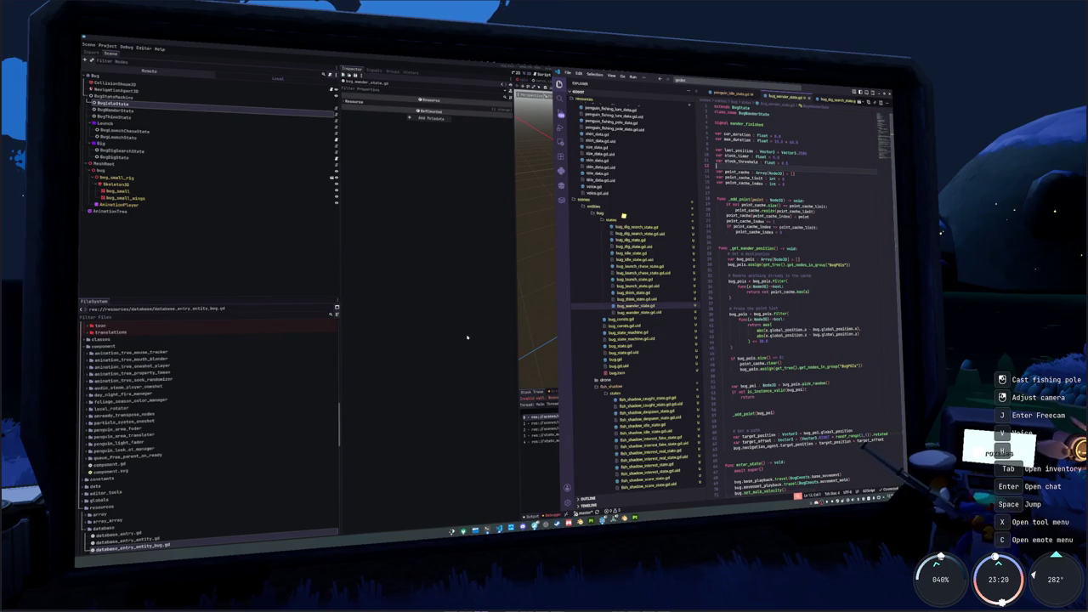
key("alt+Tab")
key("F8")
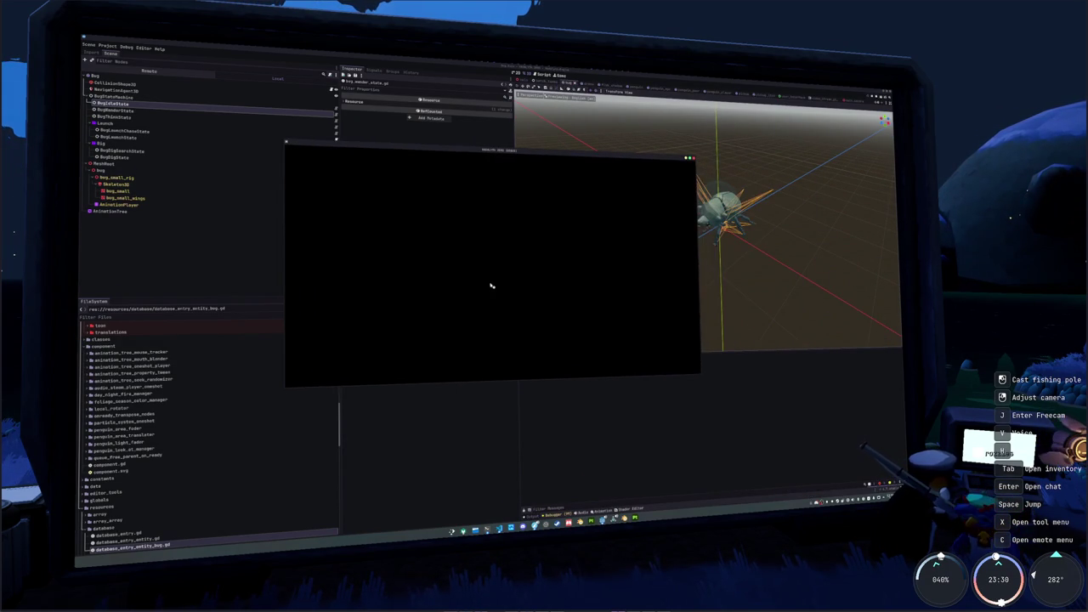
In todo.txt, start a '[ ]' line about letting the host put their hats on things
key("alt+Tab")
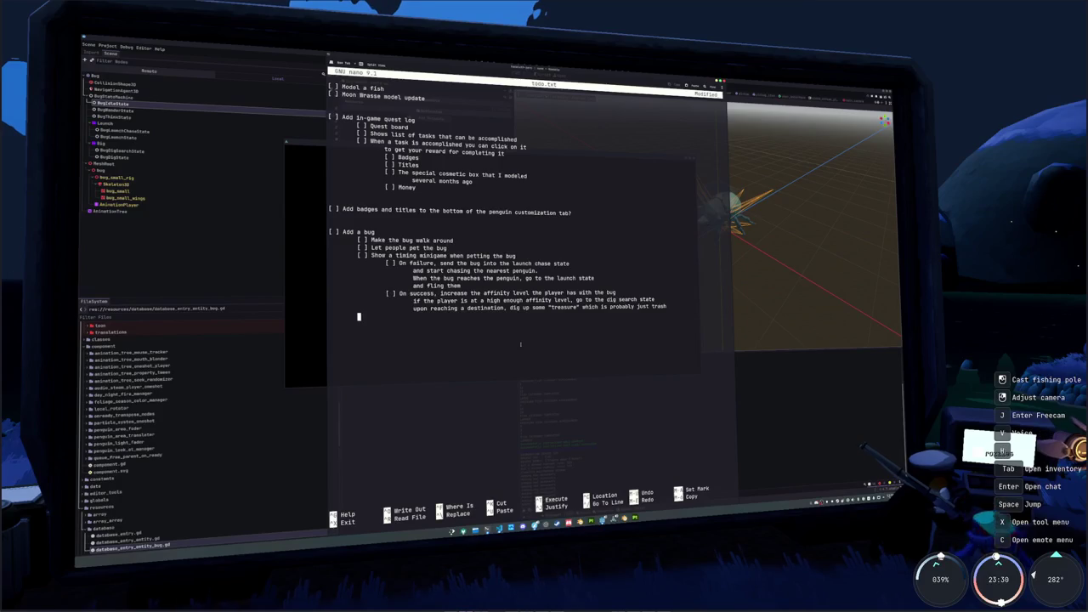
type("]")
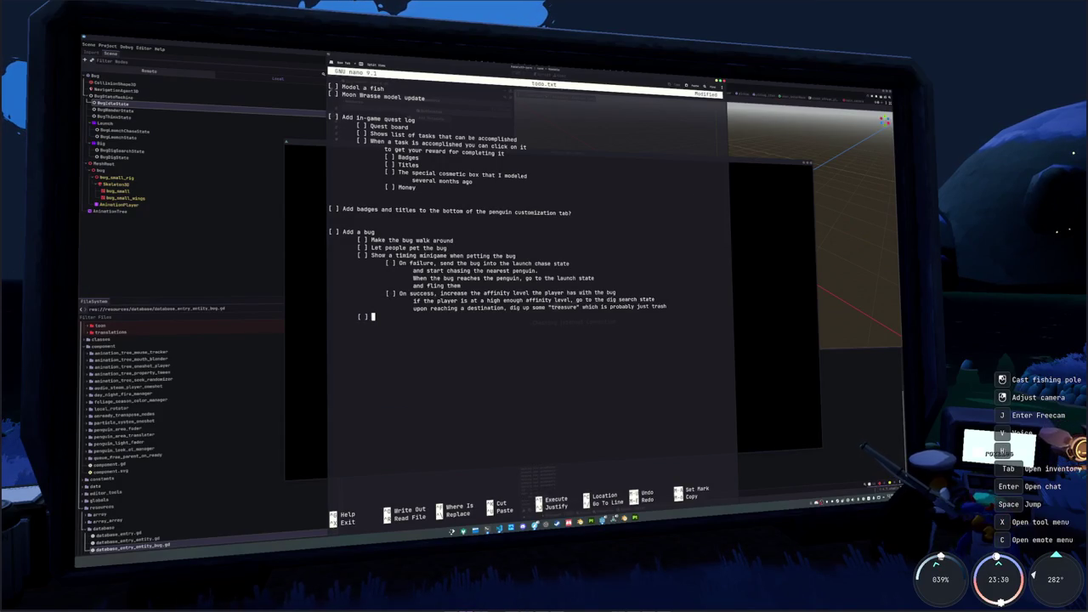
type(" Let the host pu")
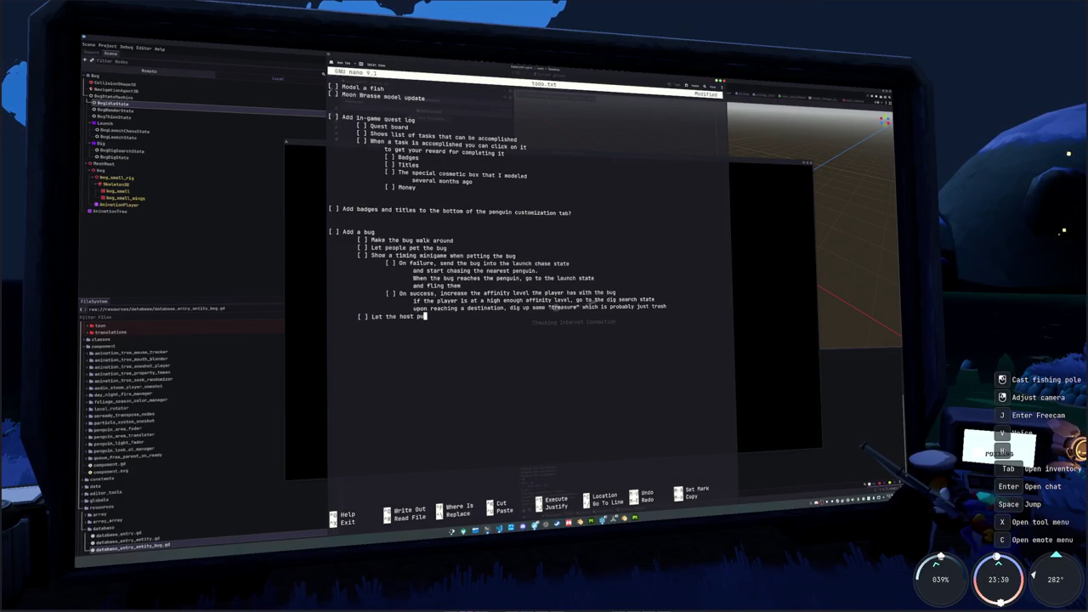
type("t hat's they have equi")
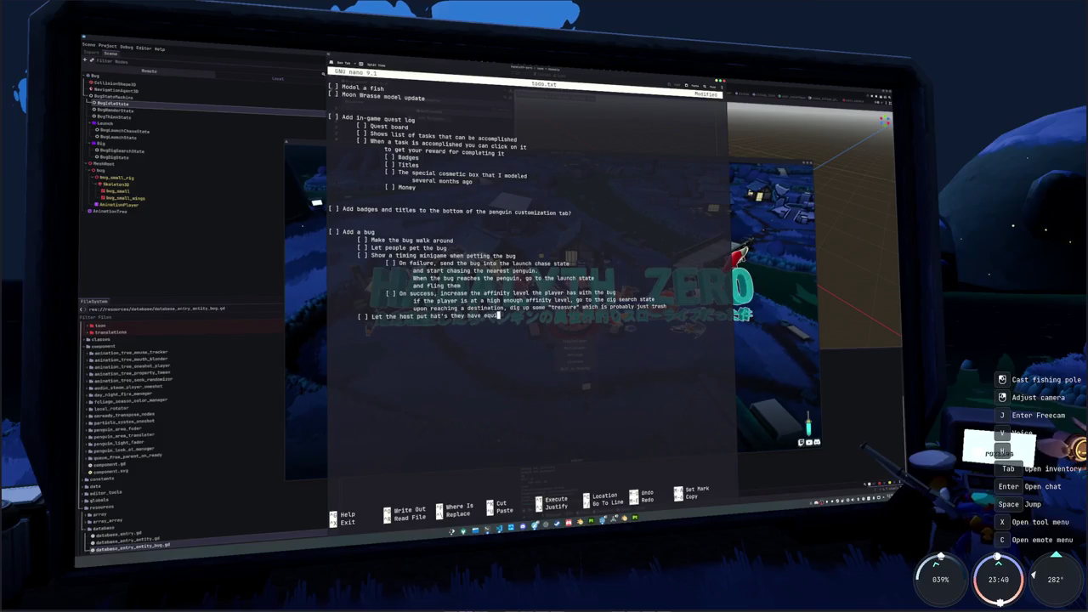
key("BackSpace")
key("BackSpace")
key("BackSpace")
type("unlocked o")
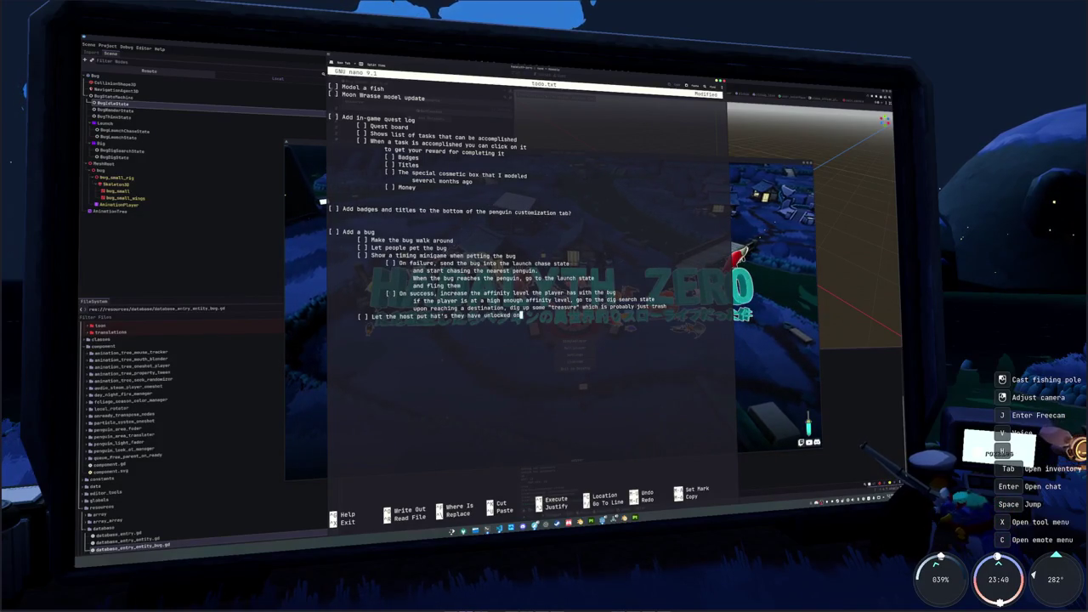
type("to the")
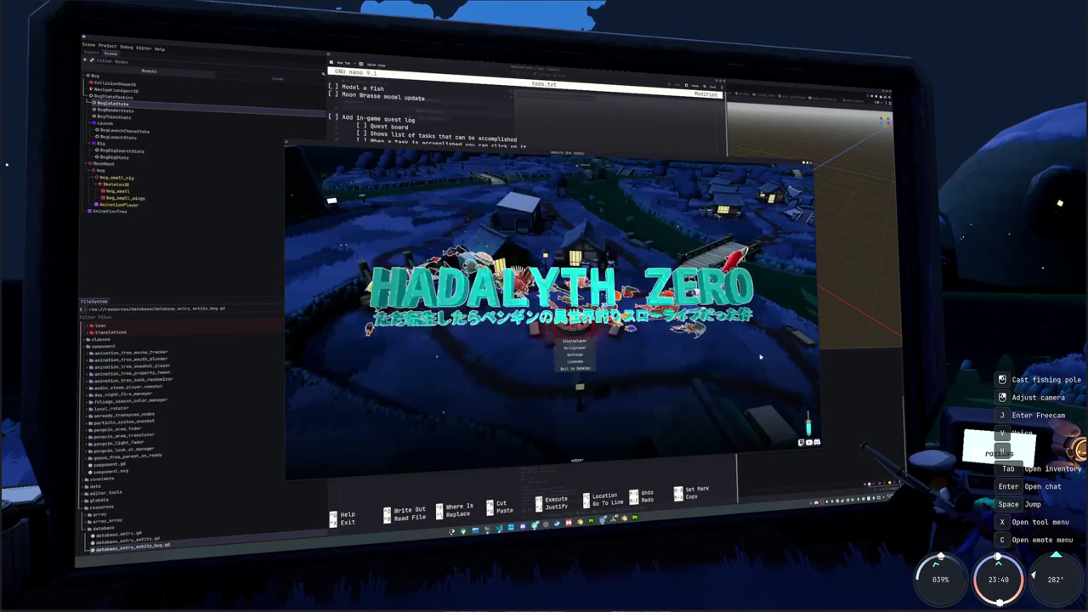
Start a singleplayer game from the Hadalyth Zero title screen to watch the bug in the village
left_click(581, 340)
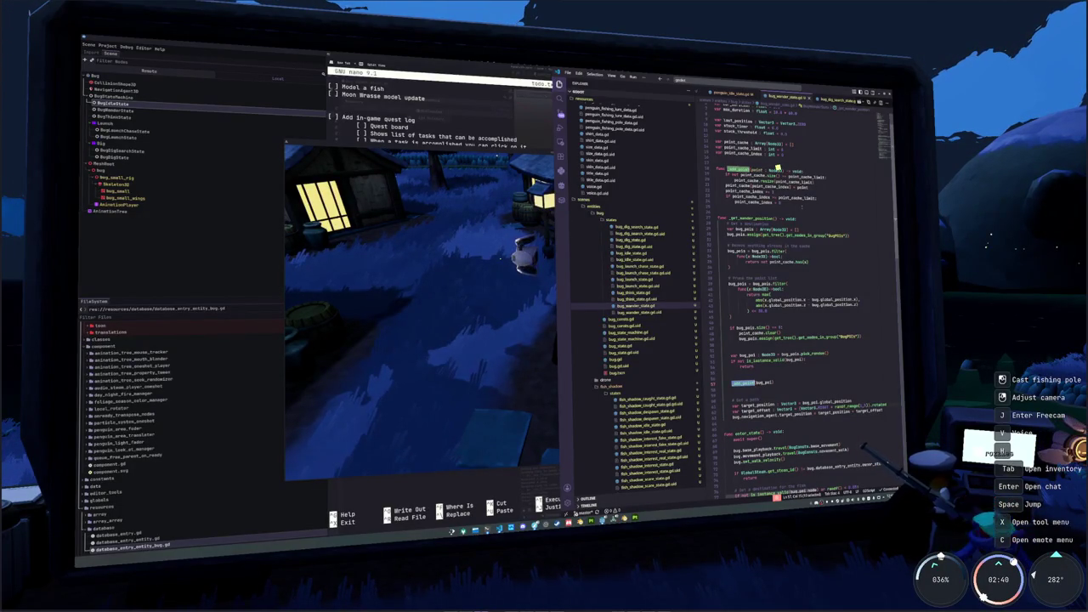
Look through the _add_point uses and select the get_wander_position call
scroll(776, 165, "down", 3)
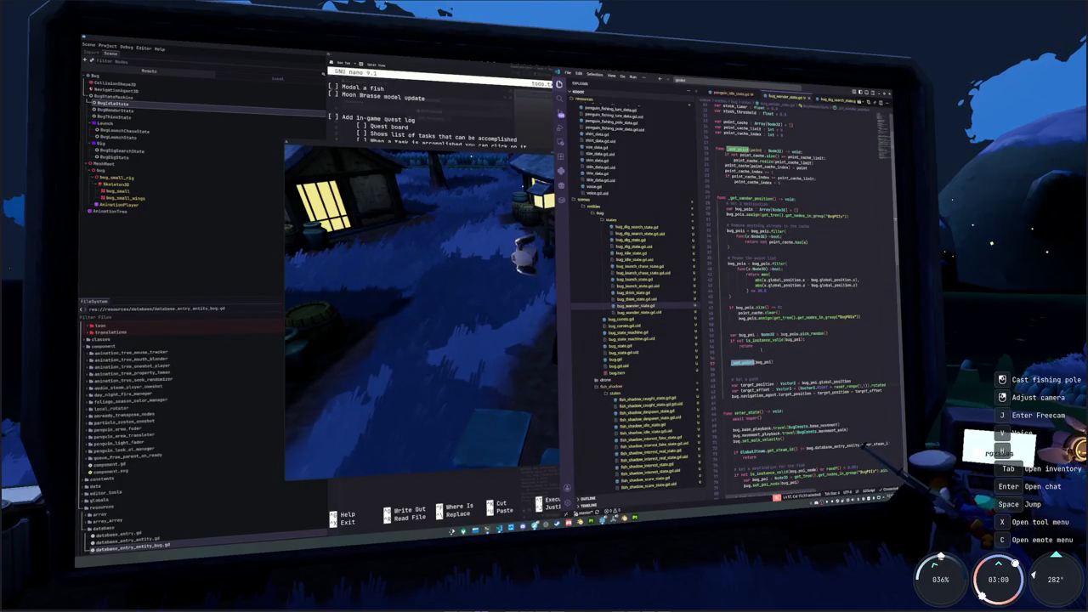
left_click(723, 349)
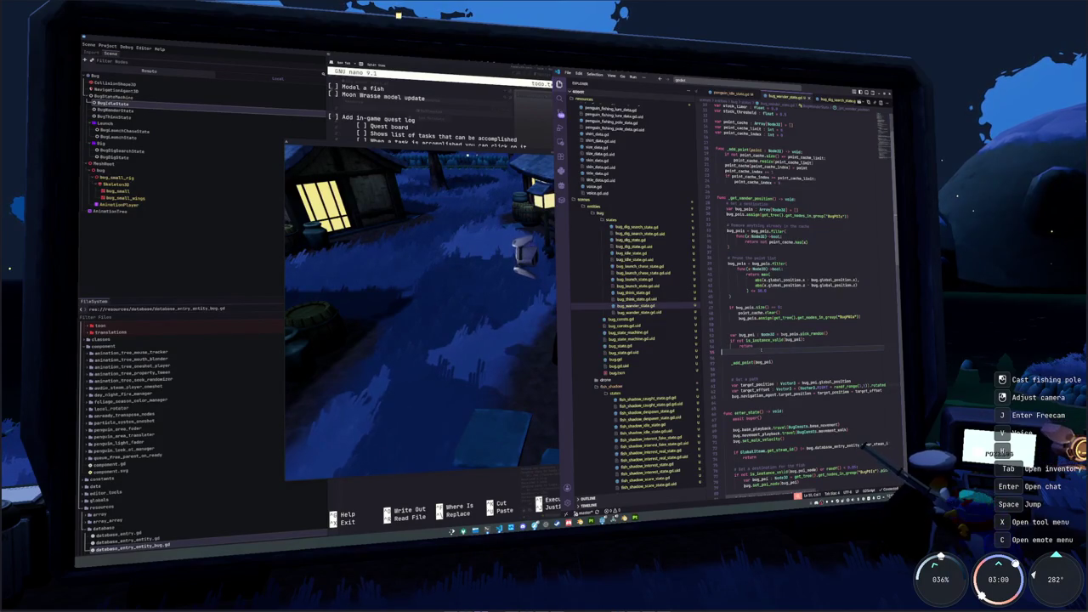
double_click(742, 362)
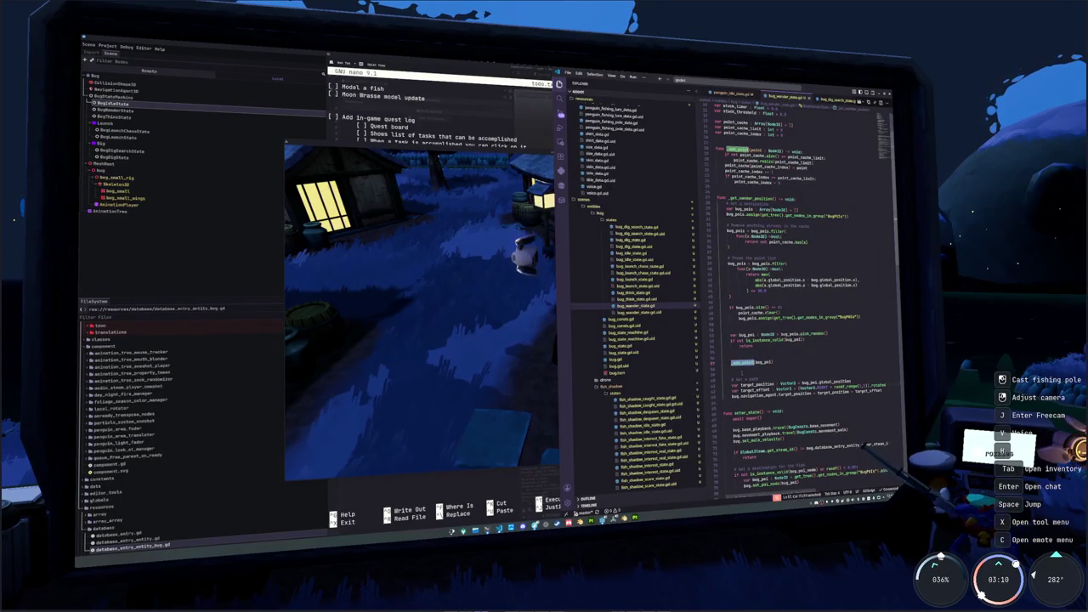
scroll(790, 289, "down", 2)
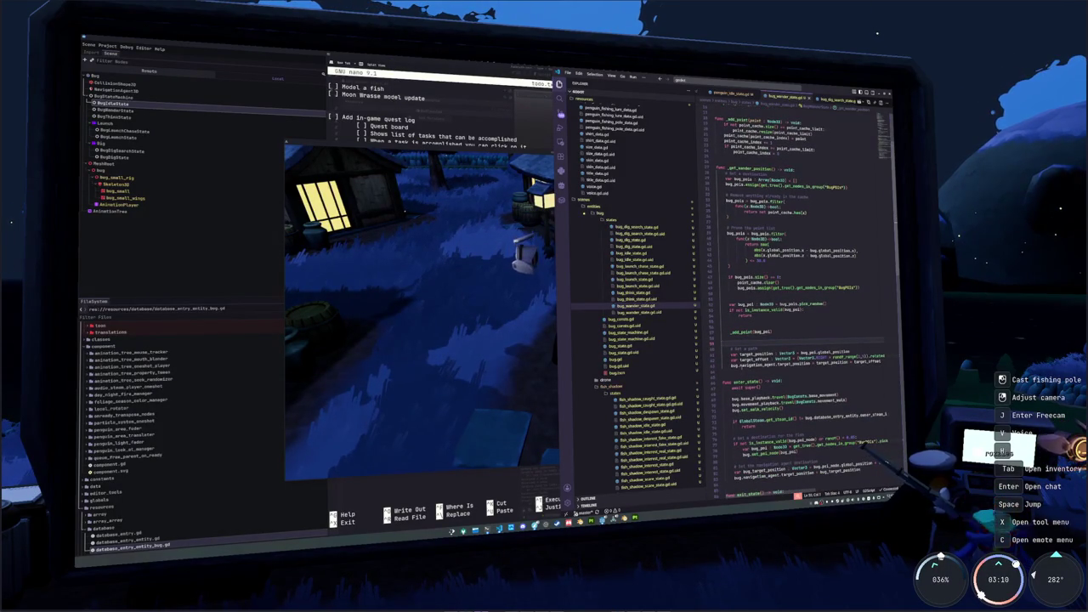
scroll(799, 289, "down", 10)
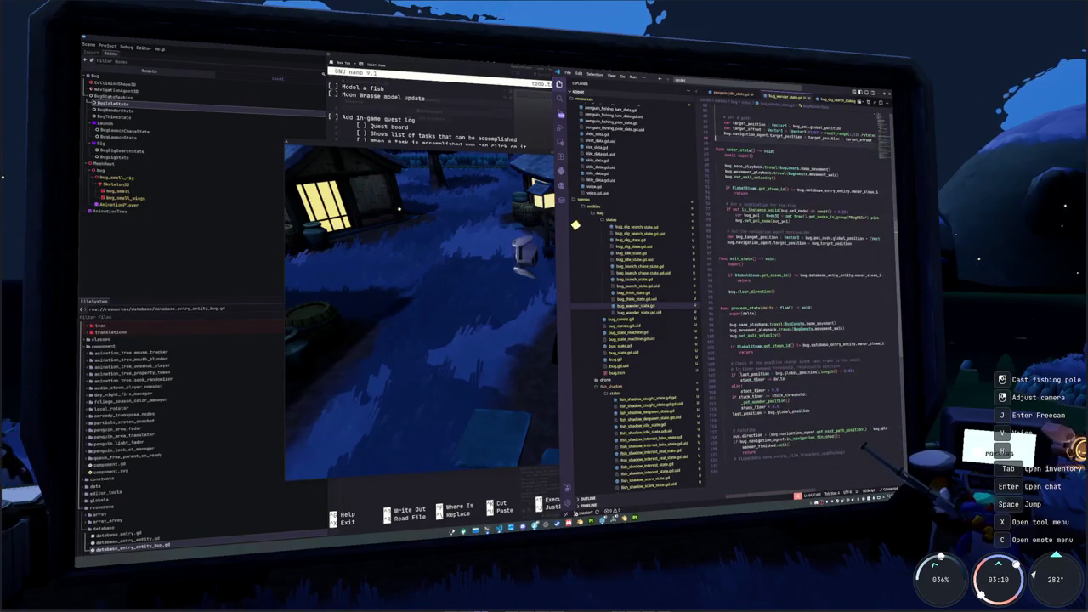
scroll(800, 289, "down", 1)
double_click(759, 390)
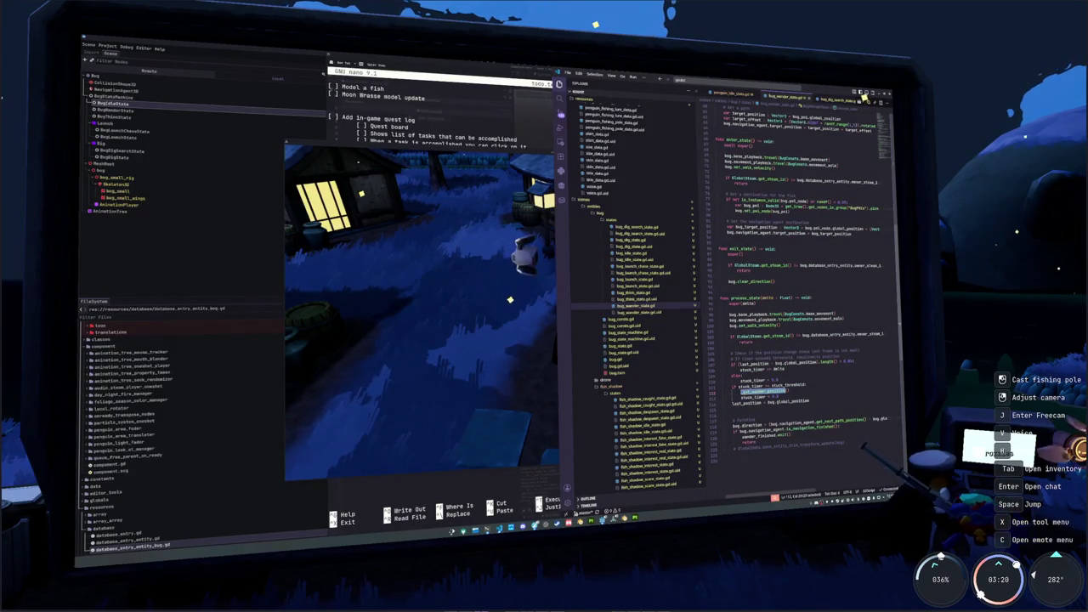
Inspect the get_wander_position definition and its distance-sort point selection, then return to the game
key("F12")
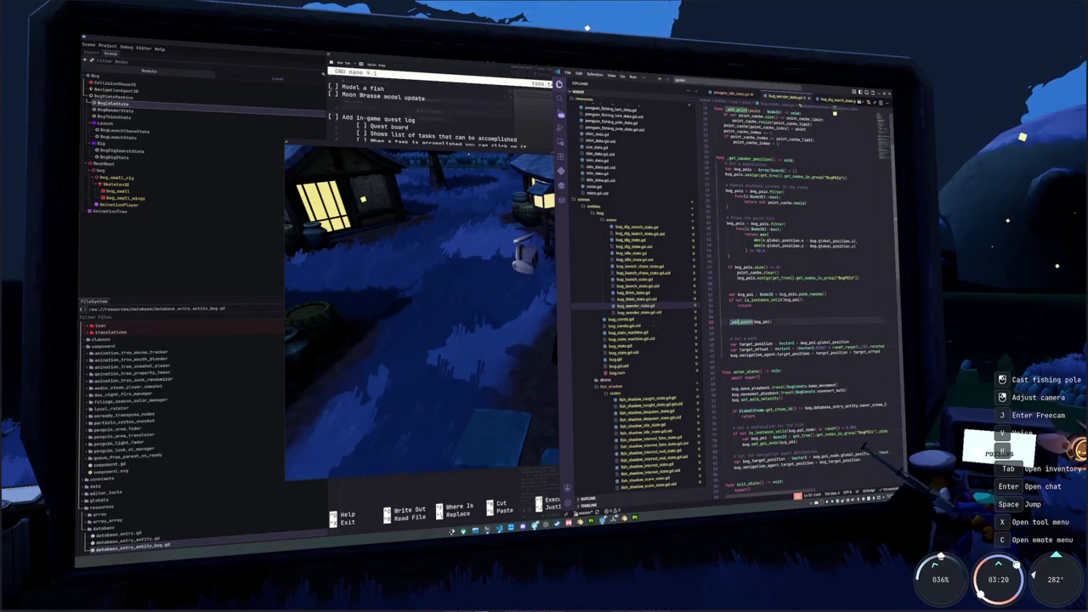
left_click(740, 281, "ctrl")
left_click(721, 282)
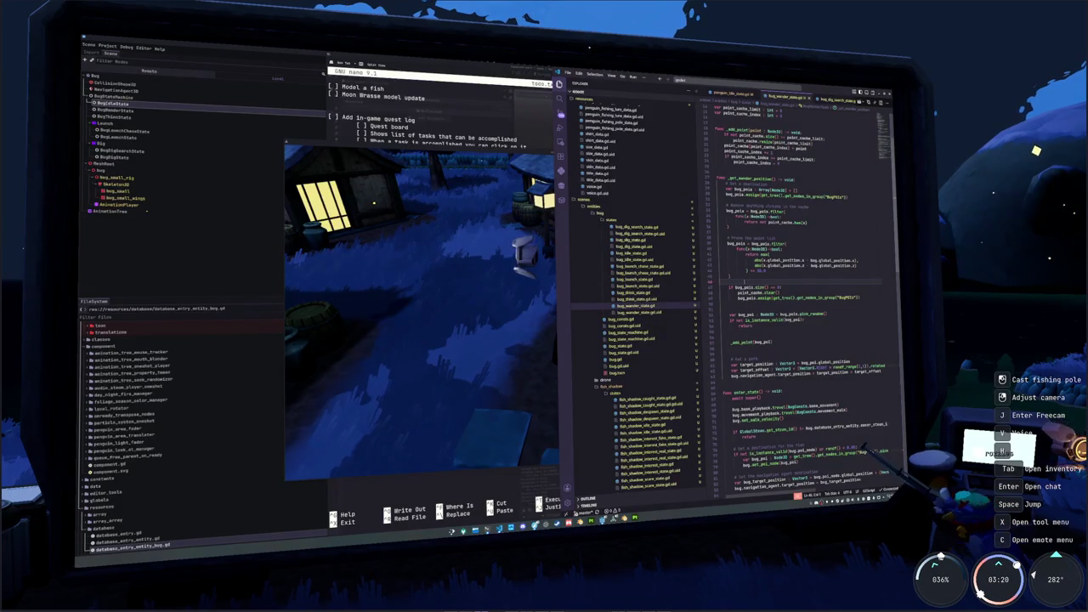
left_click(764, 270)
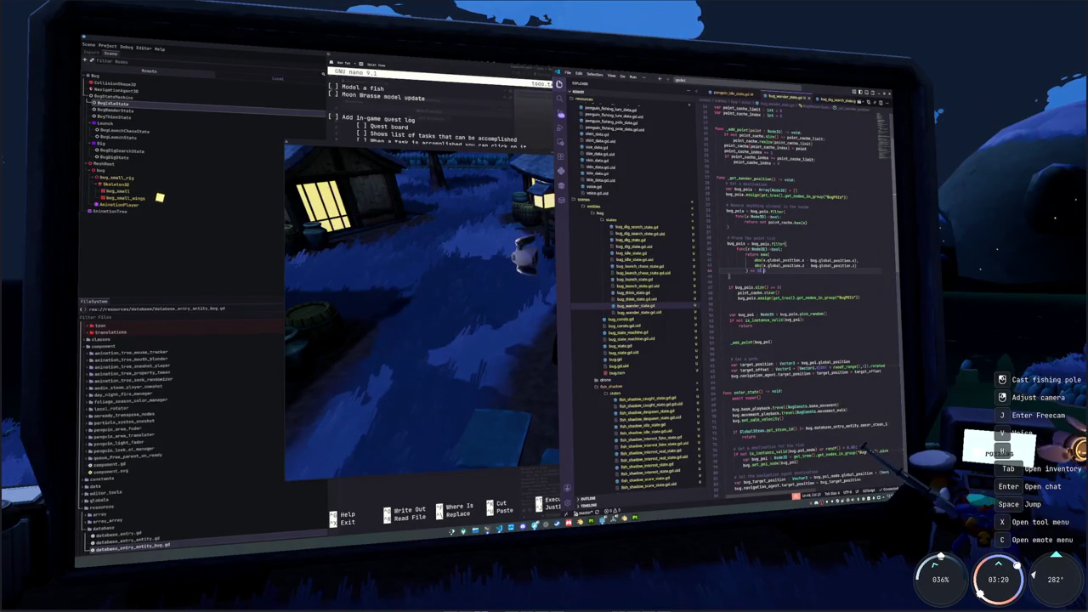
key("Down")
key("Down")
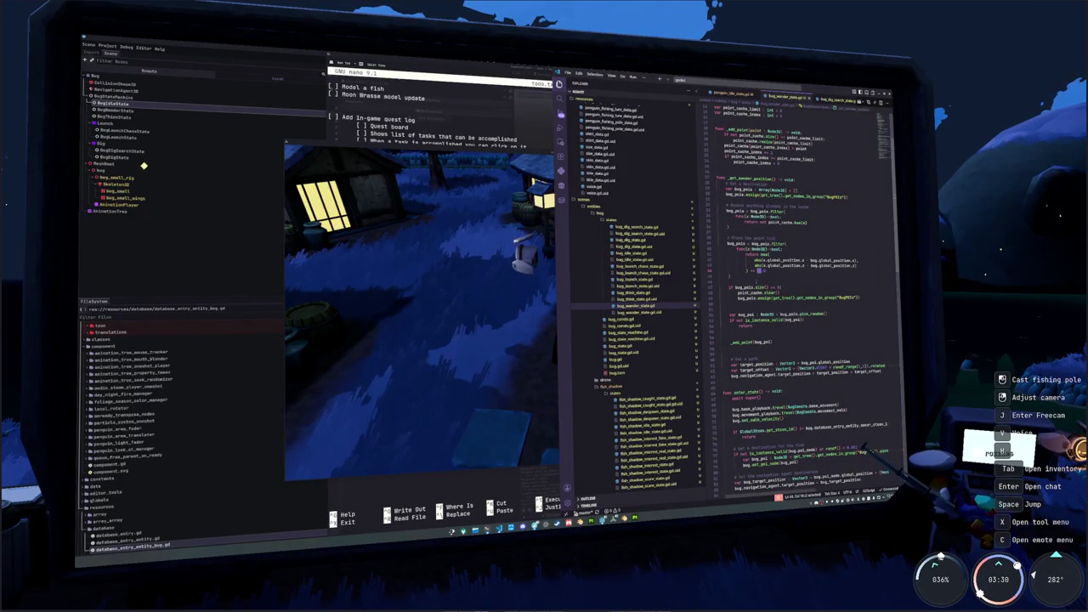
left_click(512, 335)
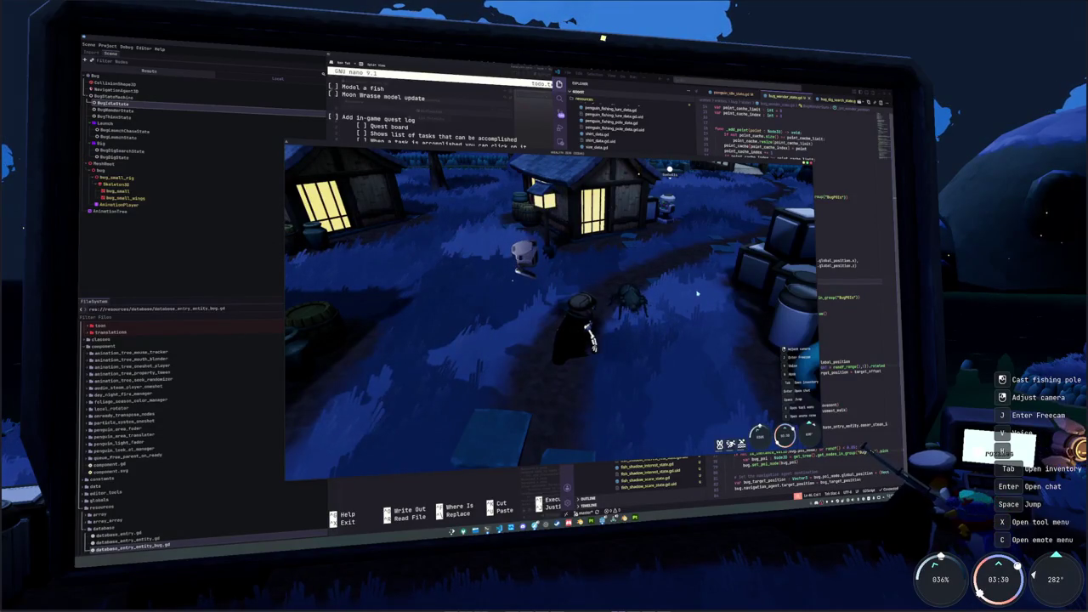
Rotate the game camera around the penguin to watch the bug
left_click_drag(697, 293, 506, 280)
type("[ ] Let the host put hat's they have unlocked onto the bug")
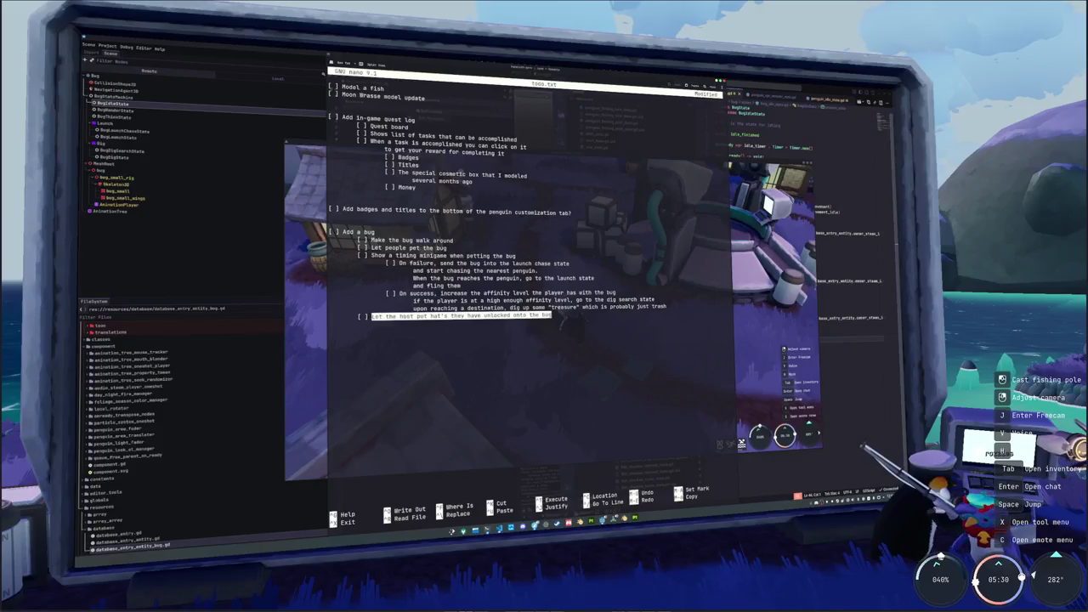
Clear the selected hat task line in todo.txt and briefly check the game window
type("Add")
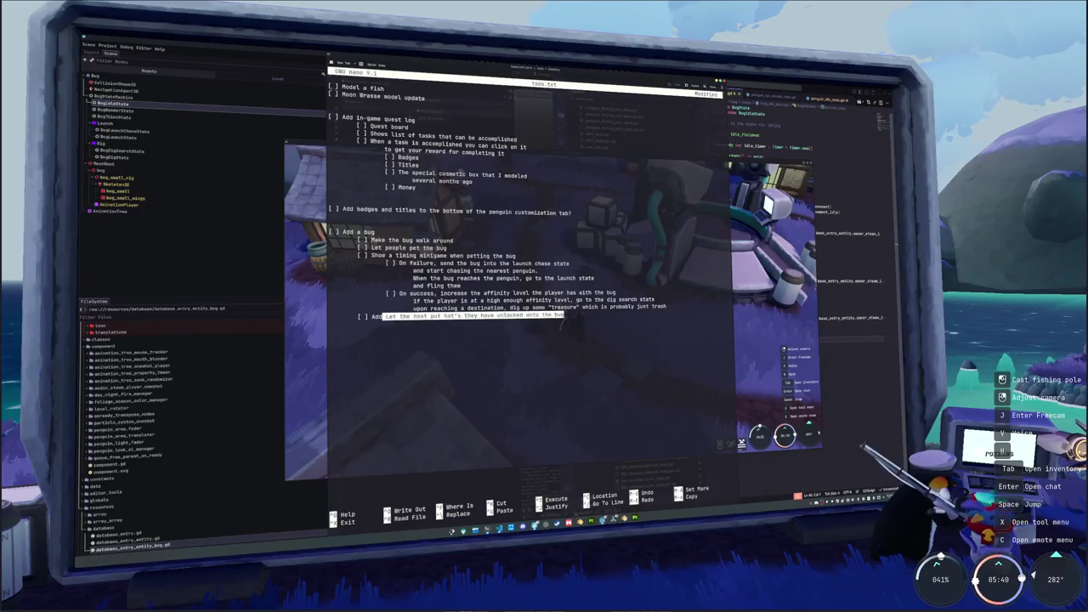
key("Left")
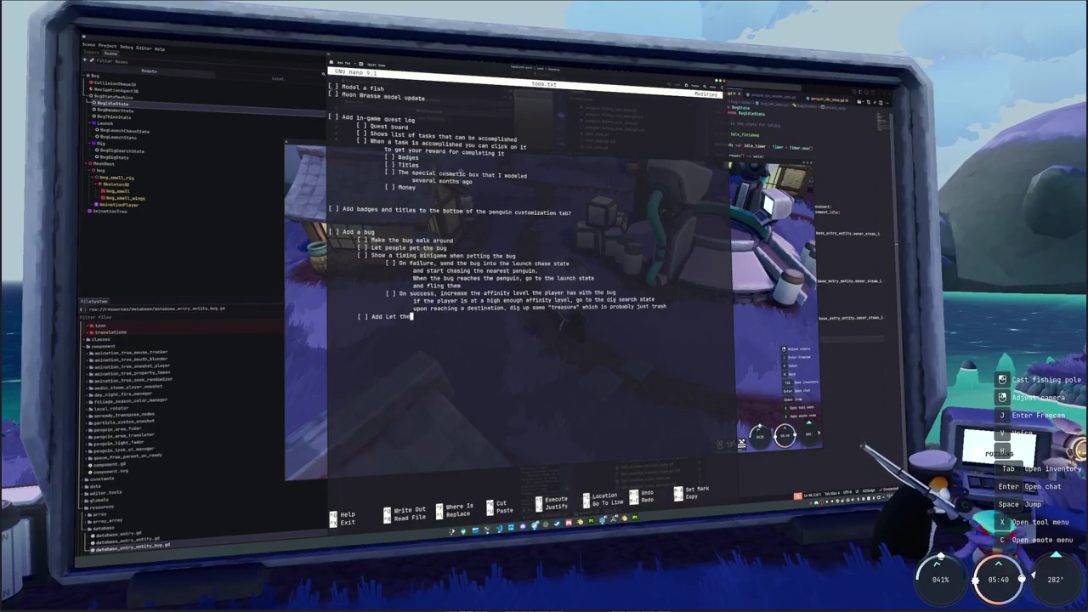
key("alt+Tab")
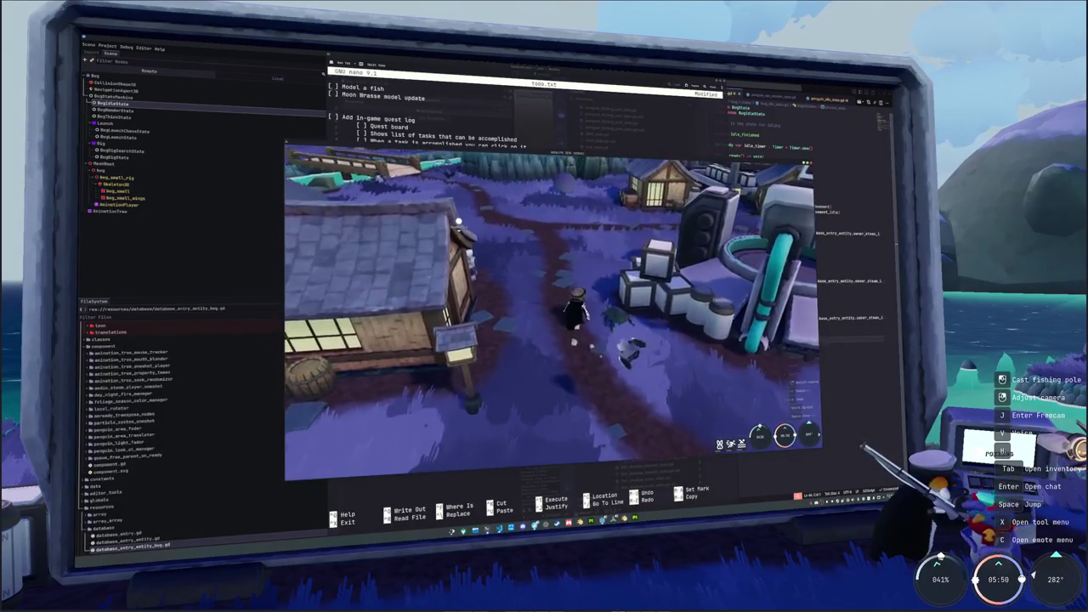
key("alt+Tab")
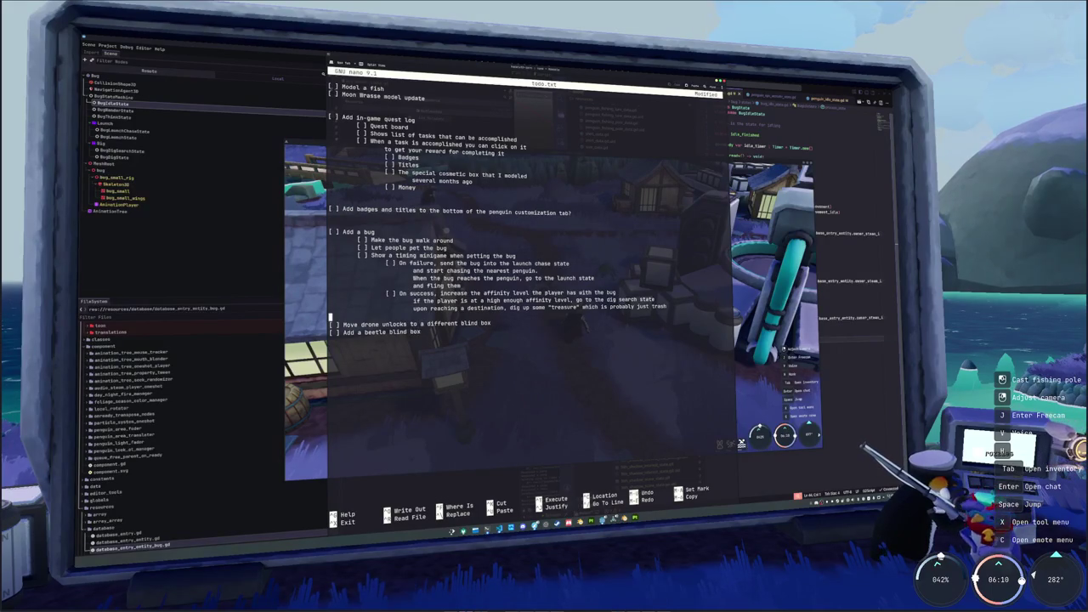
Add the host-customizes-the-beetle task with an indented note that only the host actually sends updates
key("Return")
type("[ ] Let the host of the lobby customize the beetle")
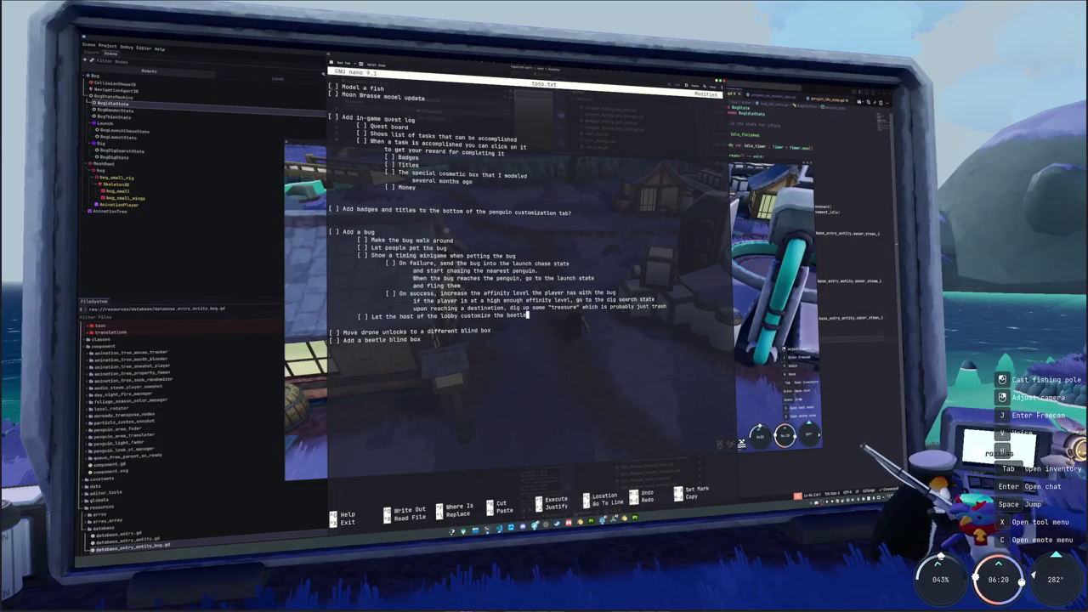
key("Return")
type("[ ] Everyone")
key("alt+braceright")
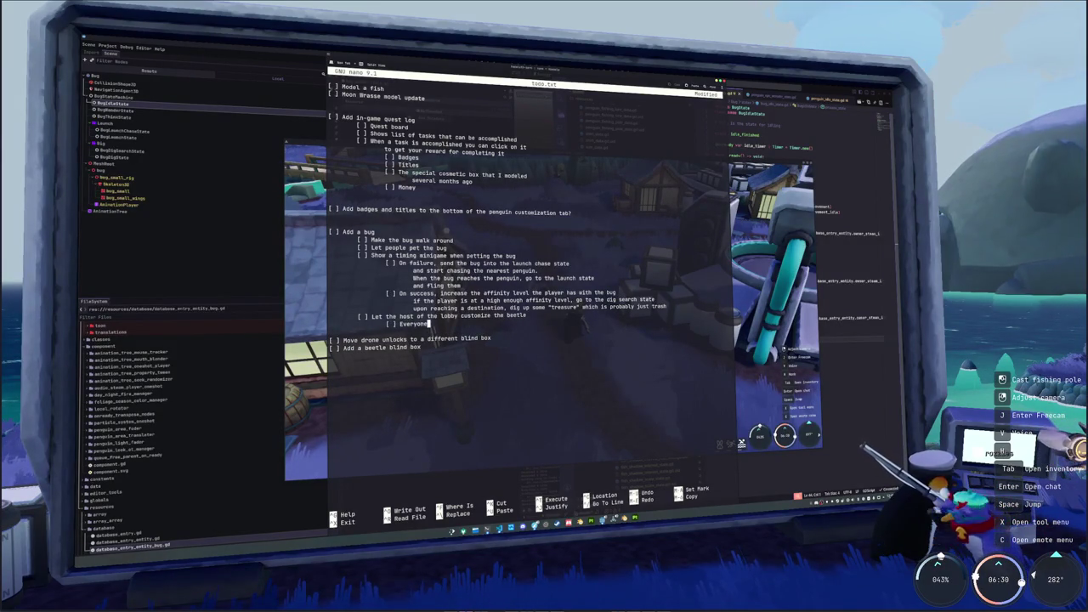
type(" can unlock things an")
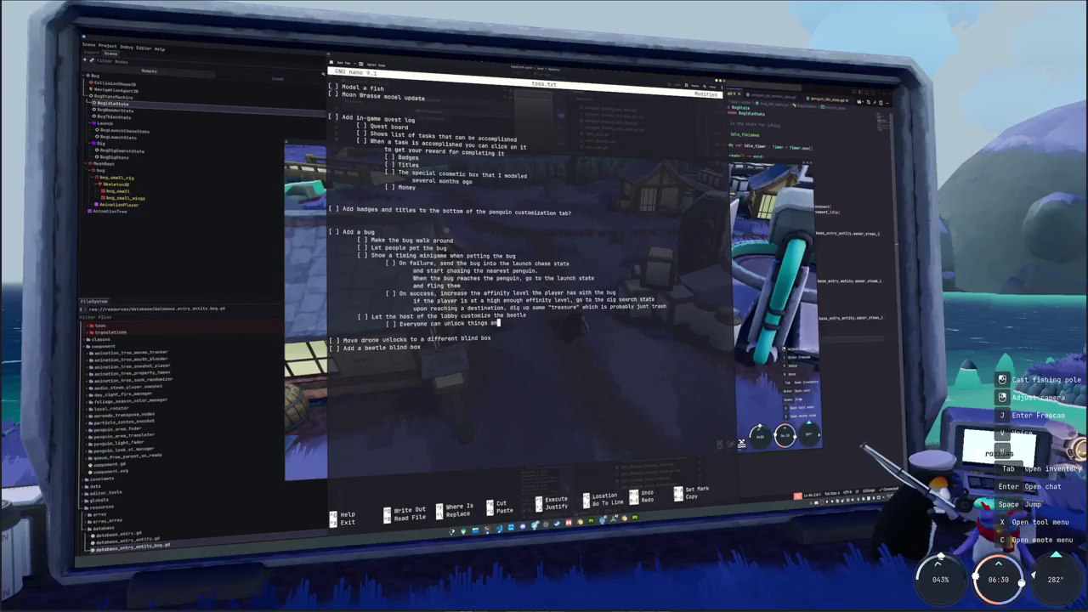
type("d customize the bee")
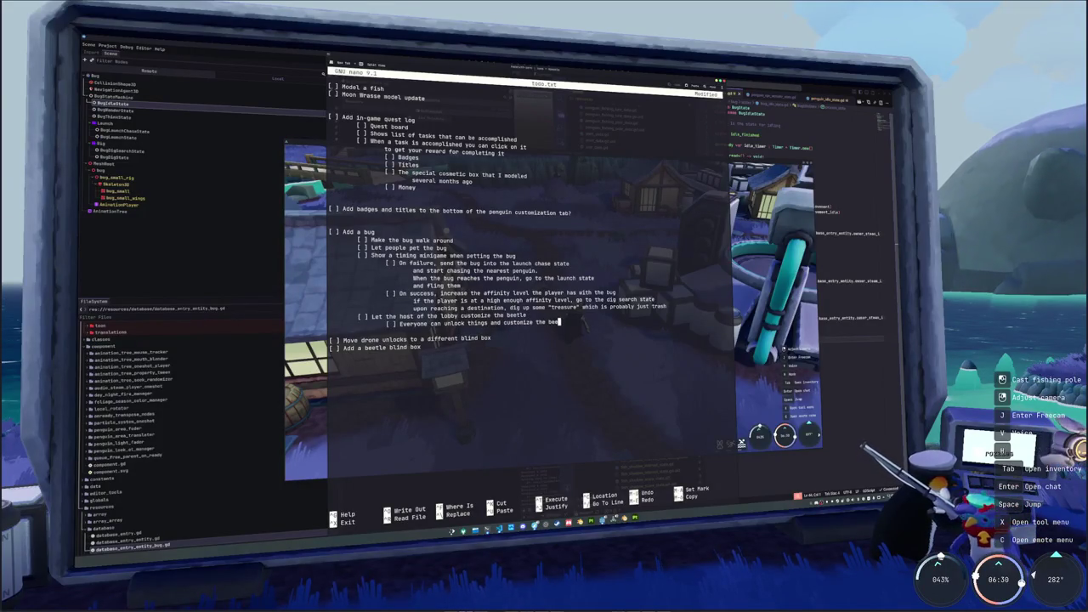
type("tle at their o")
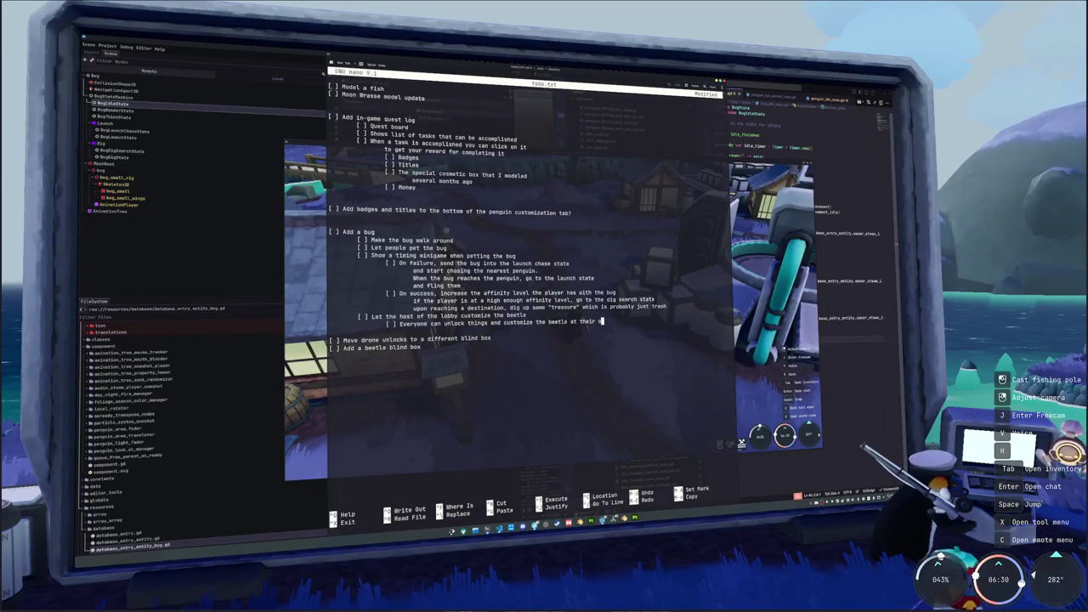
type("wn l")
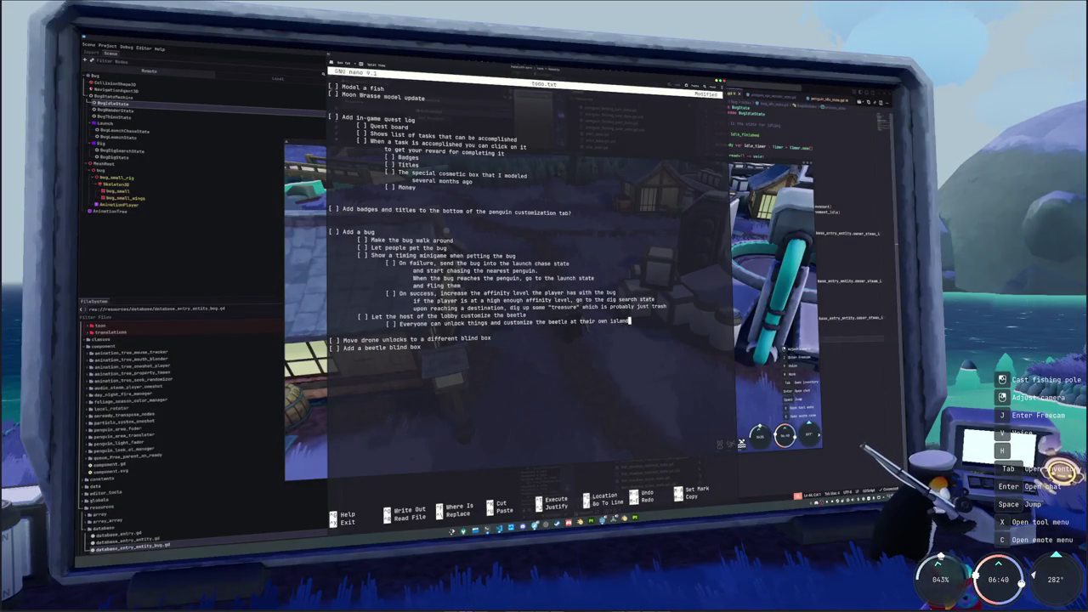
key("BackSpace")
key("BackSpace")
key("BackSpace")
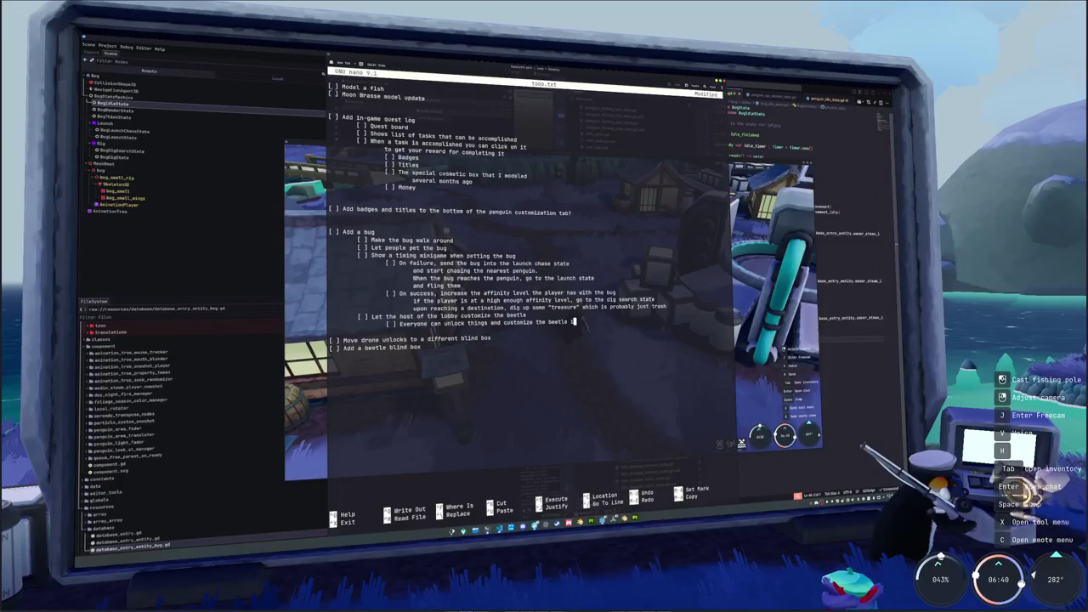
type("in the menu, bu")
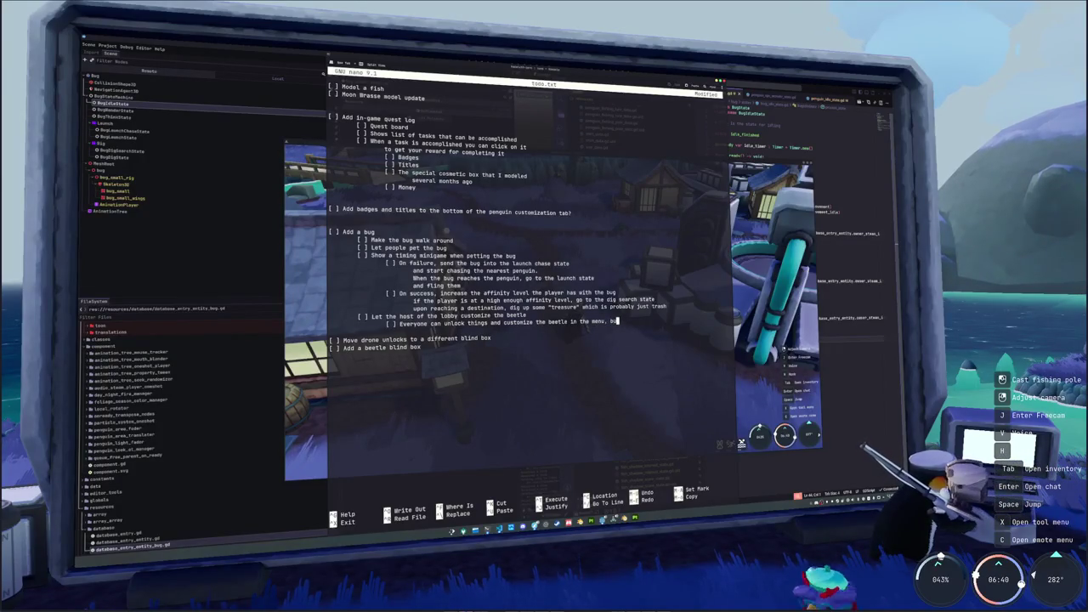
type("t only the host actually sends updates")
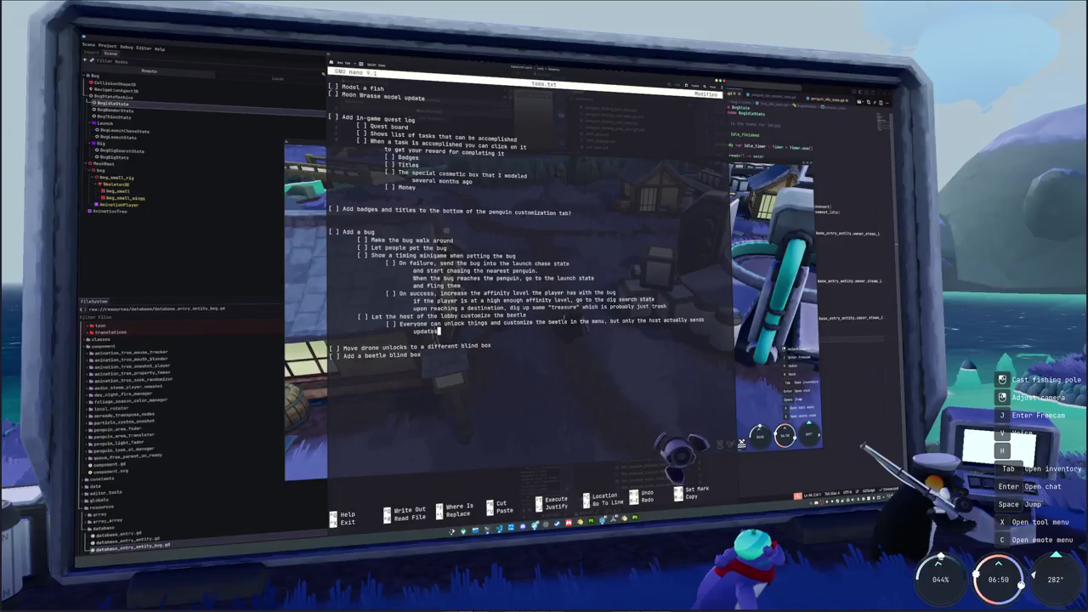
key("alt+Tab")
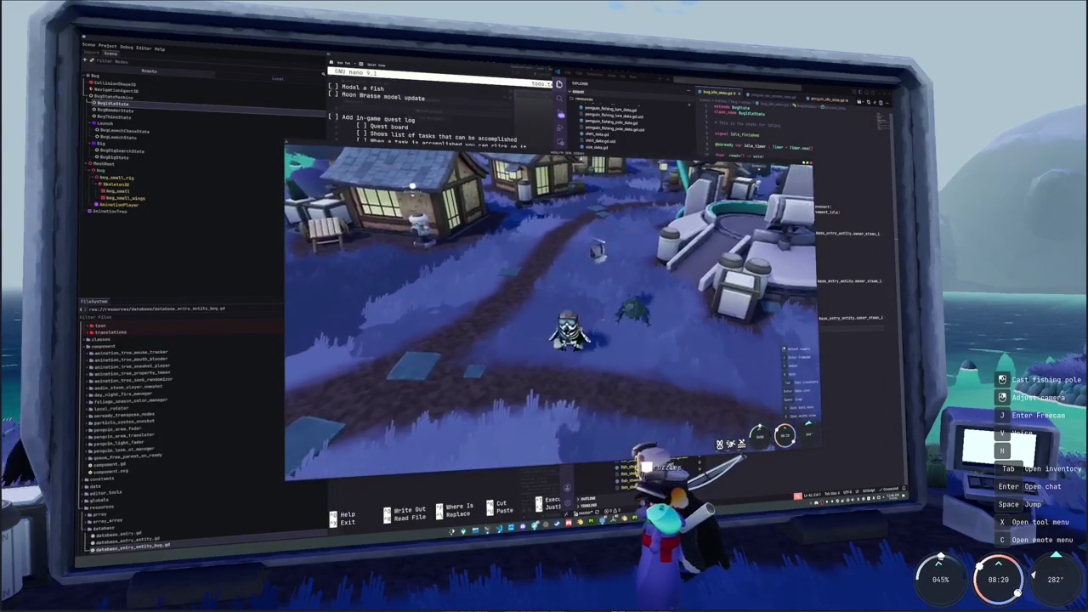
Walk the penguin right past the monitor to check the beetle in the game
key("d")
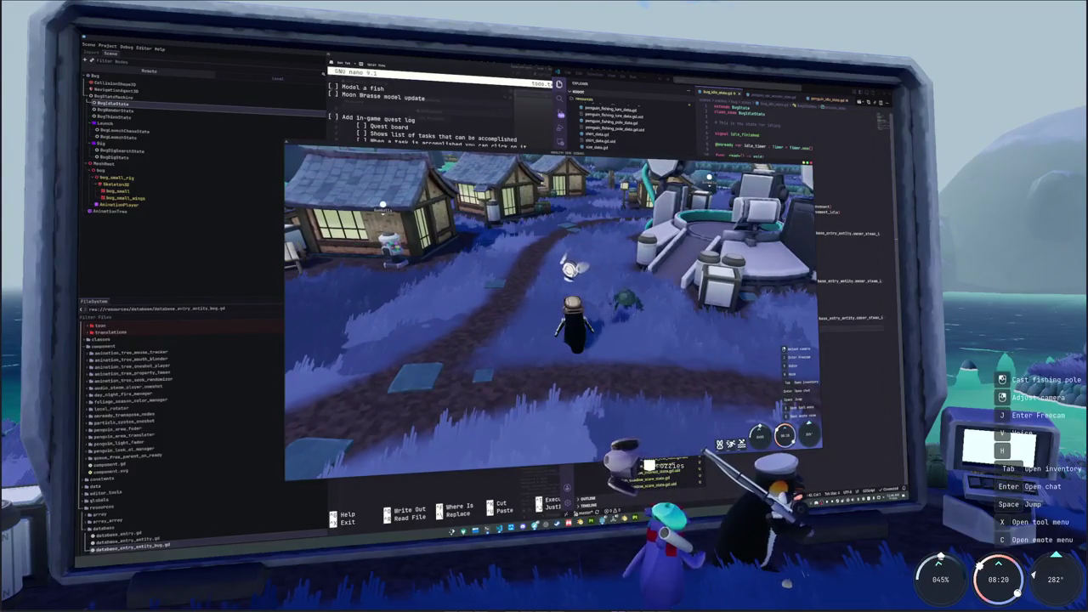
key("d")
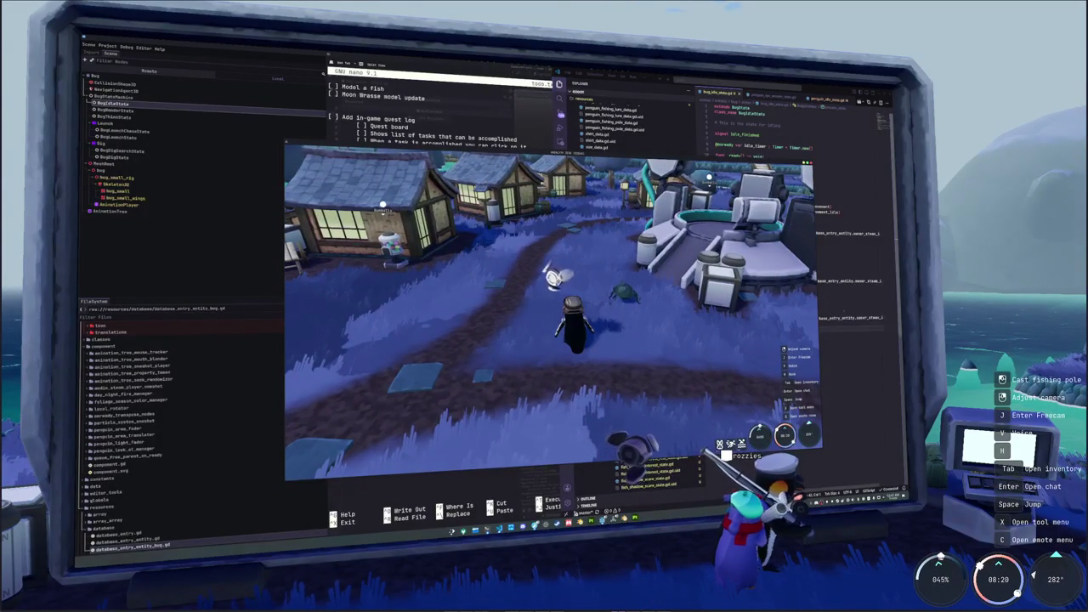
key("d")
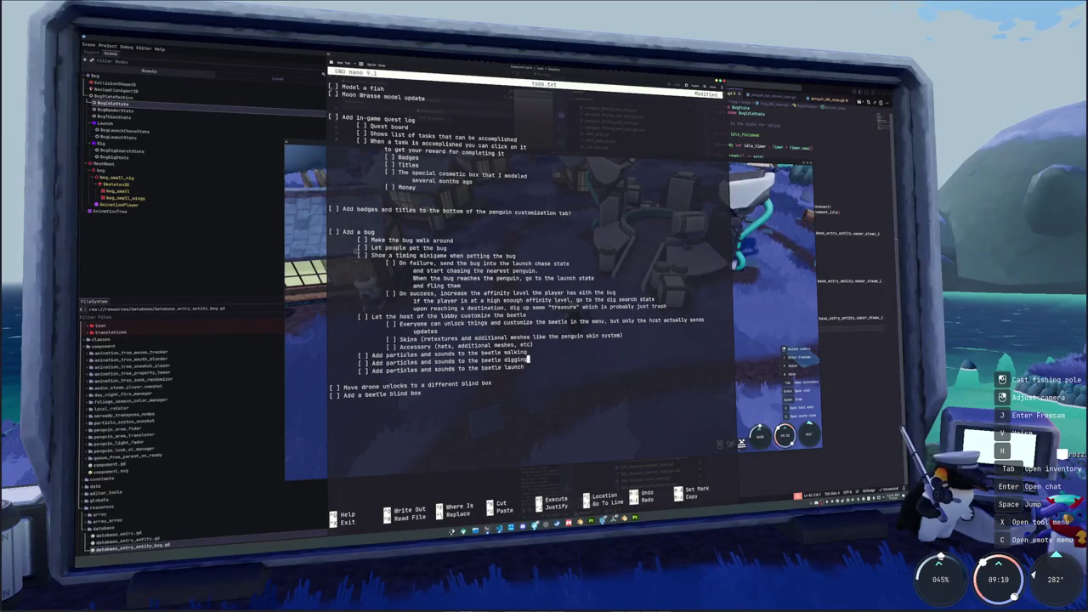
key("alt+Tab")
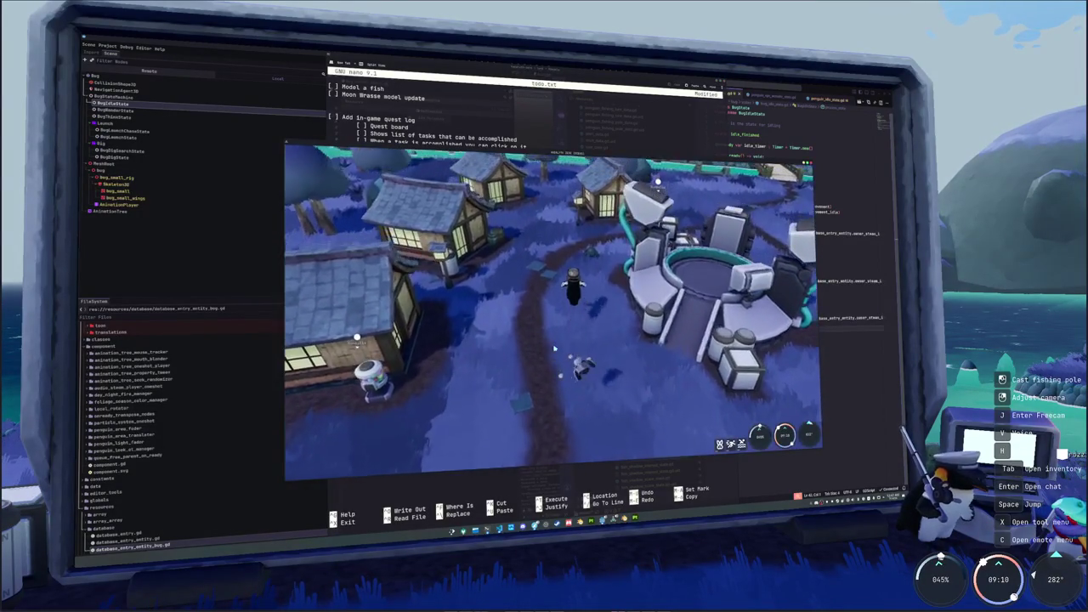
Complete the trash-items todo line so it ends with 'a money bag it can dig up'
key("alt+Tab")
left_click(515, 256)
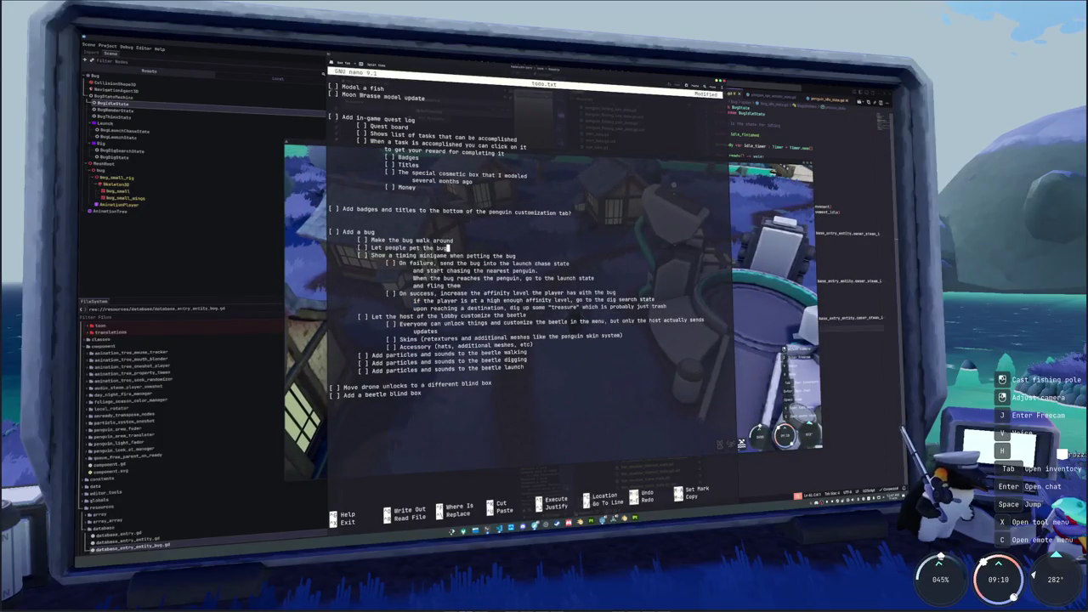
key("Return")
type("[ ] Add some trash items that the beetle")
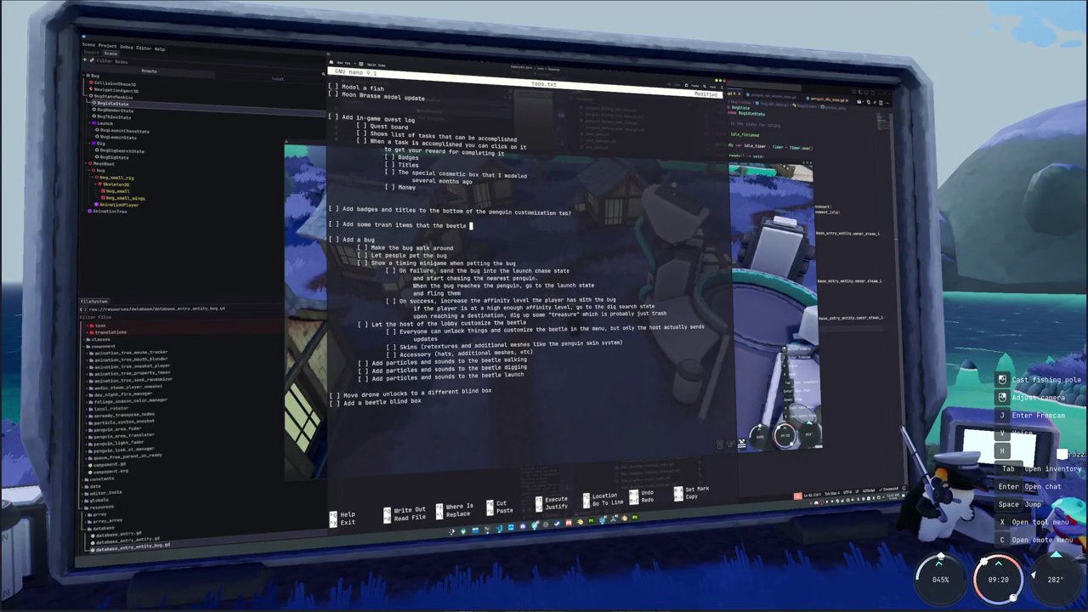
type("can dig up and ")
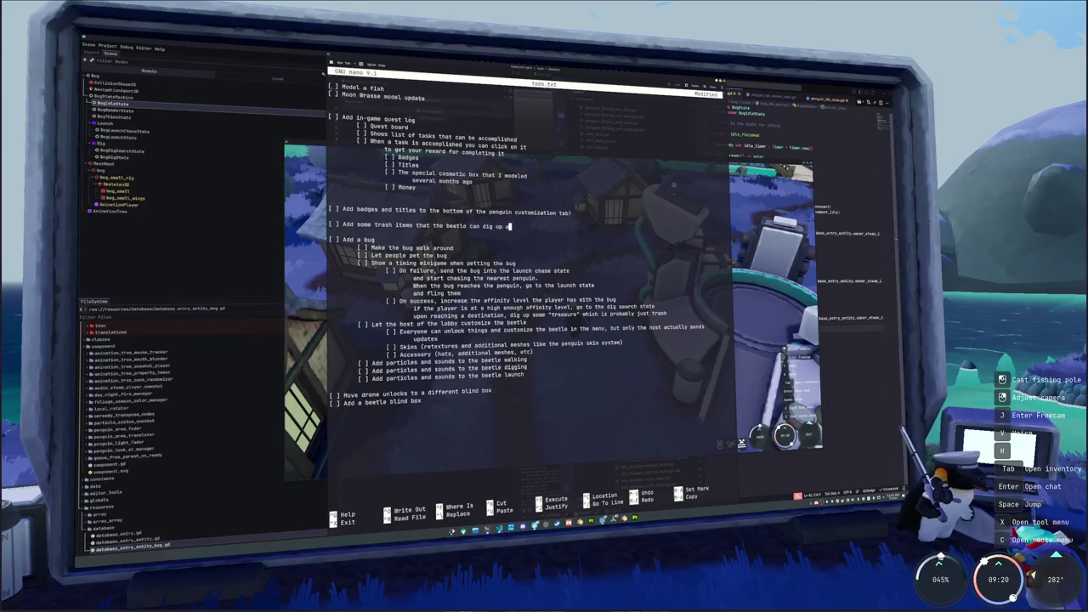
type("a money bag")
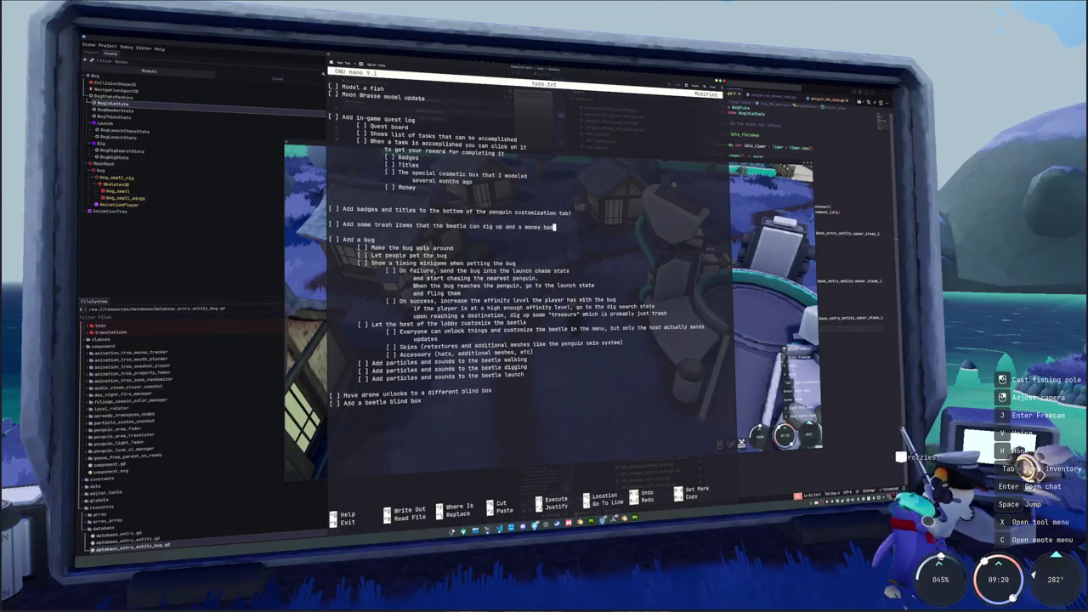
type(" it can")
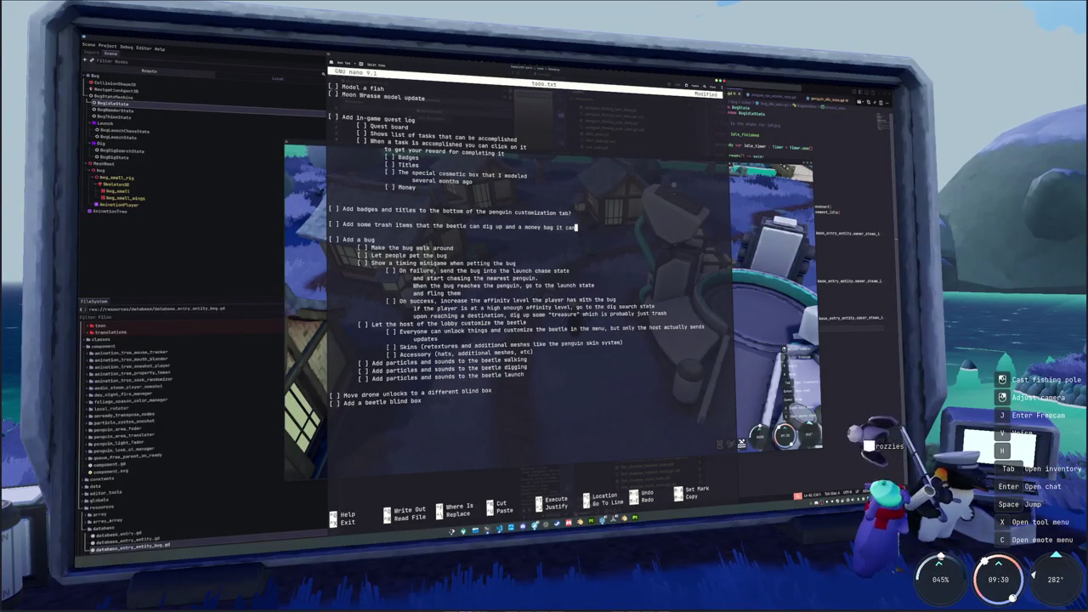
type(" dig up")
key("Down")
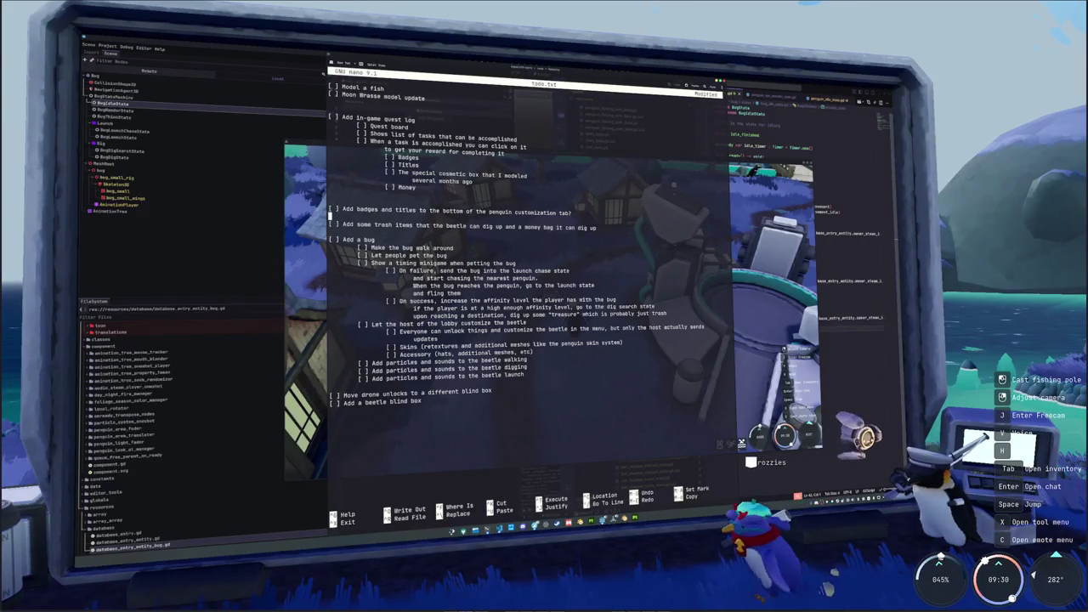
left_click(554, 348)
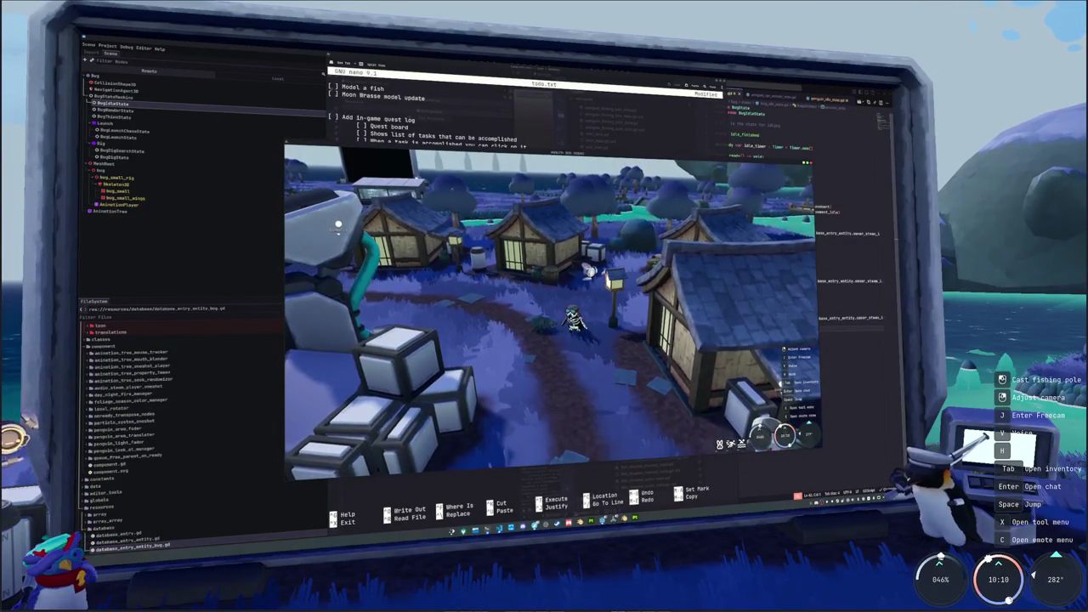
Check off Add a bug and its walk-around item, and add a done 'Let the bug stand around' line
key("alt+Tab")
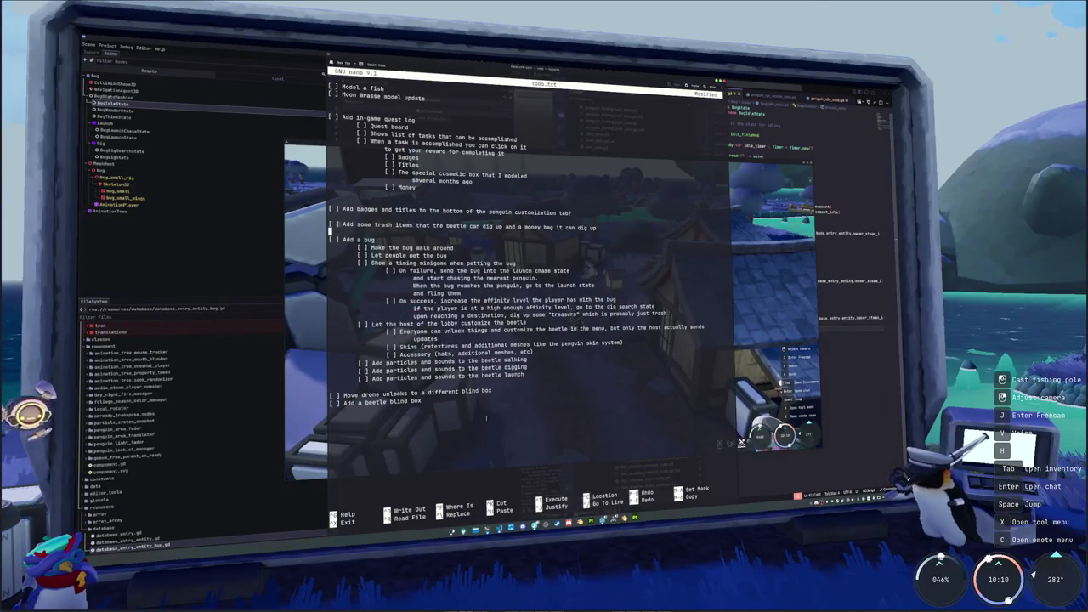
type("X")
key("Delete")
key("Down")
type("X")
key("Delete")
key("Left")
key("Left")
key("Return")
type("[ ]")
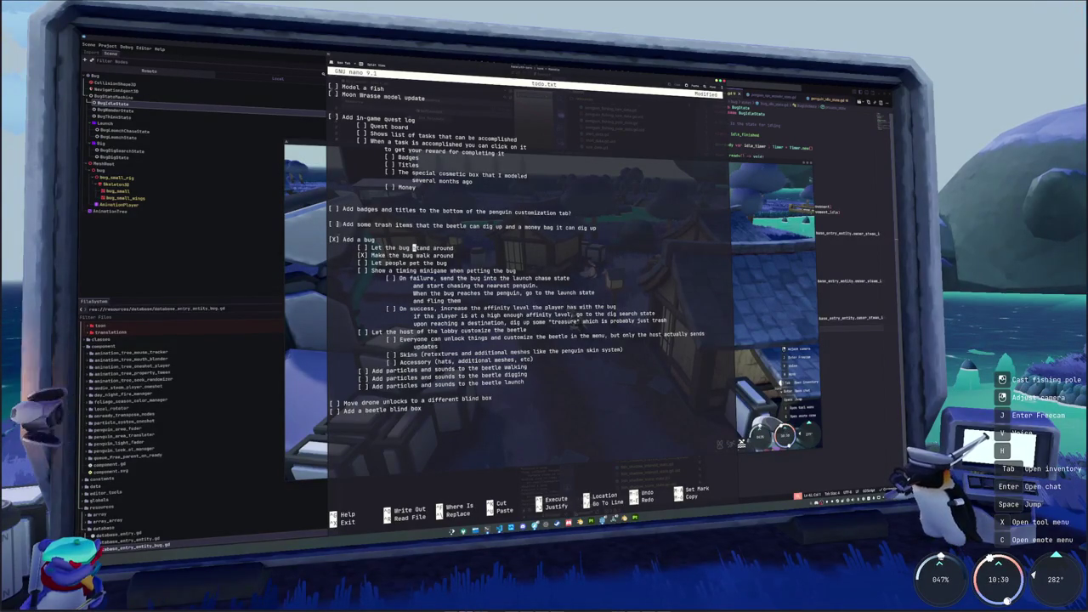
type("X")
key("Delete")
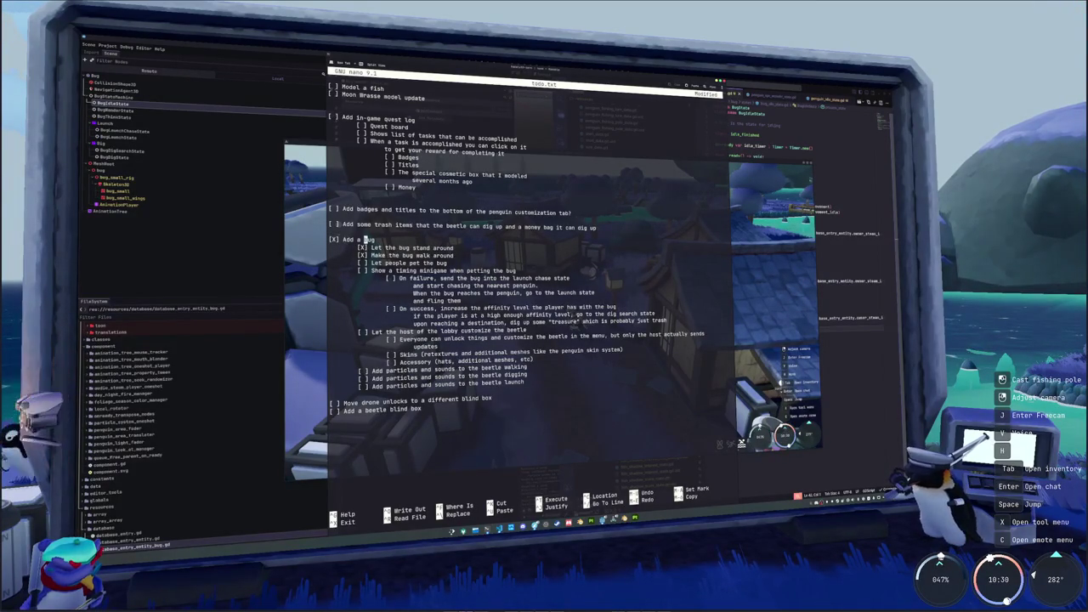
Tidy blank lines: remove one after the fish items, add spacers above Add a bug and drone unlocks
key("Up")
key("Up")
key("Up")
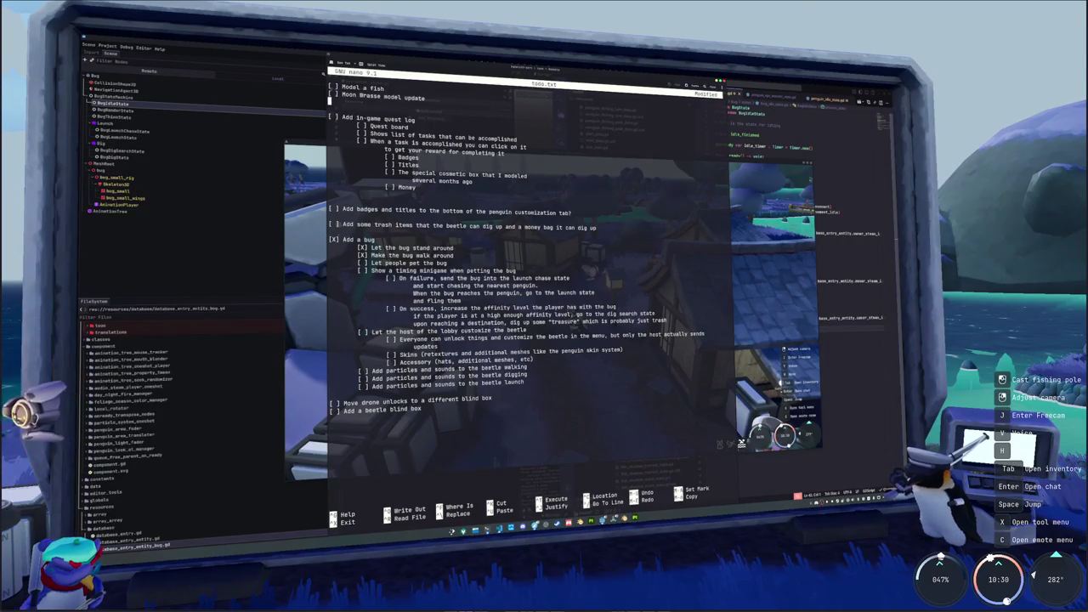
key("Delete")
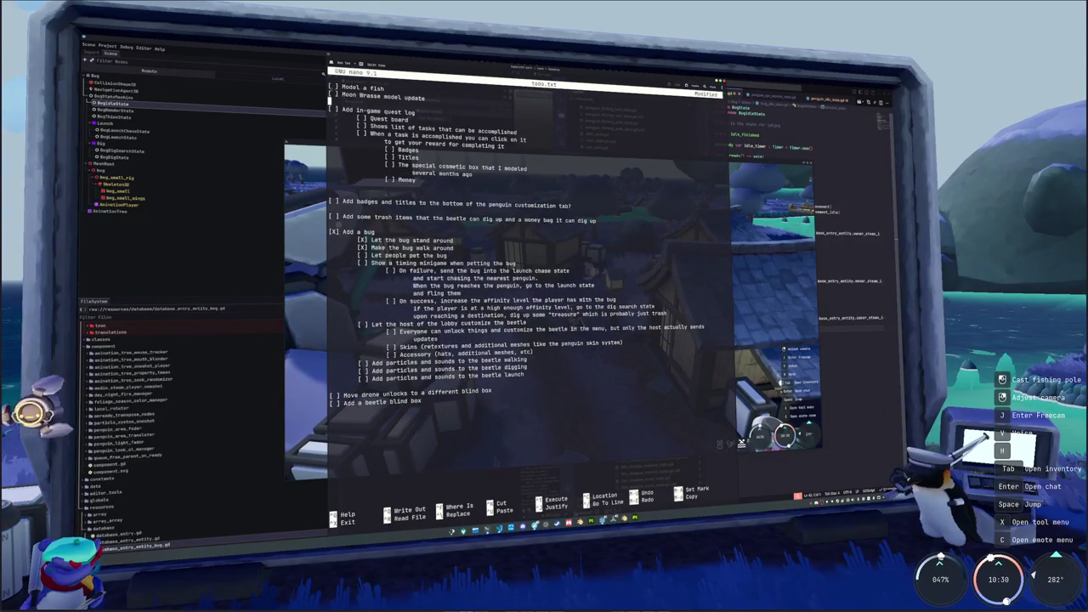
key("Down")
key("Down")
key("Down")
key("Down")
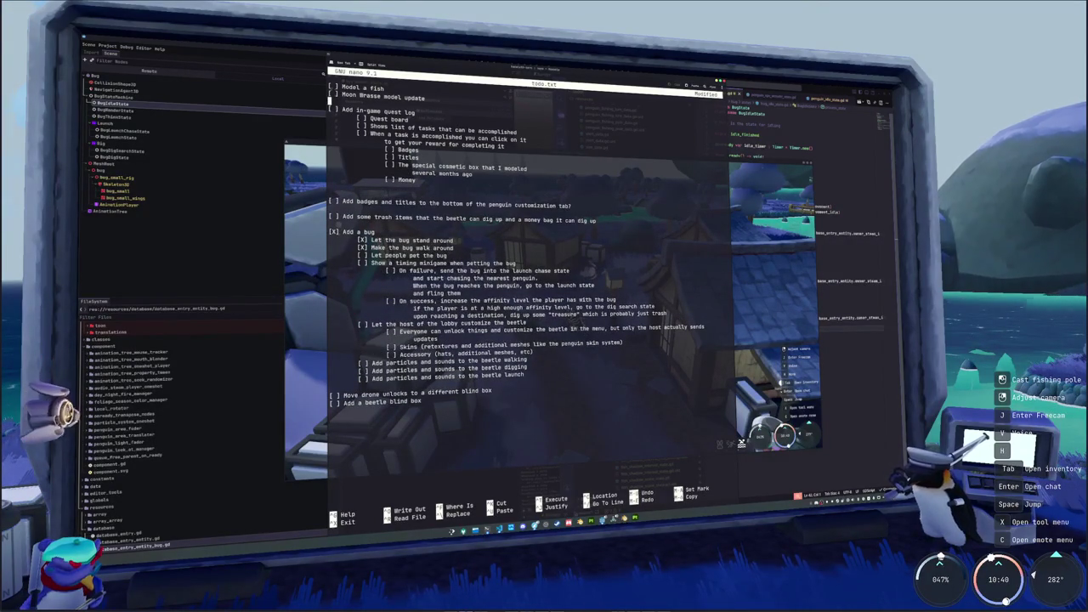
key("Up")
key("Up")
key("Up")
key("Return")
key("Down")
key("Down")
key("Down")
key("Return")
key("Down")
key("Down")
key("Down")
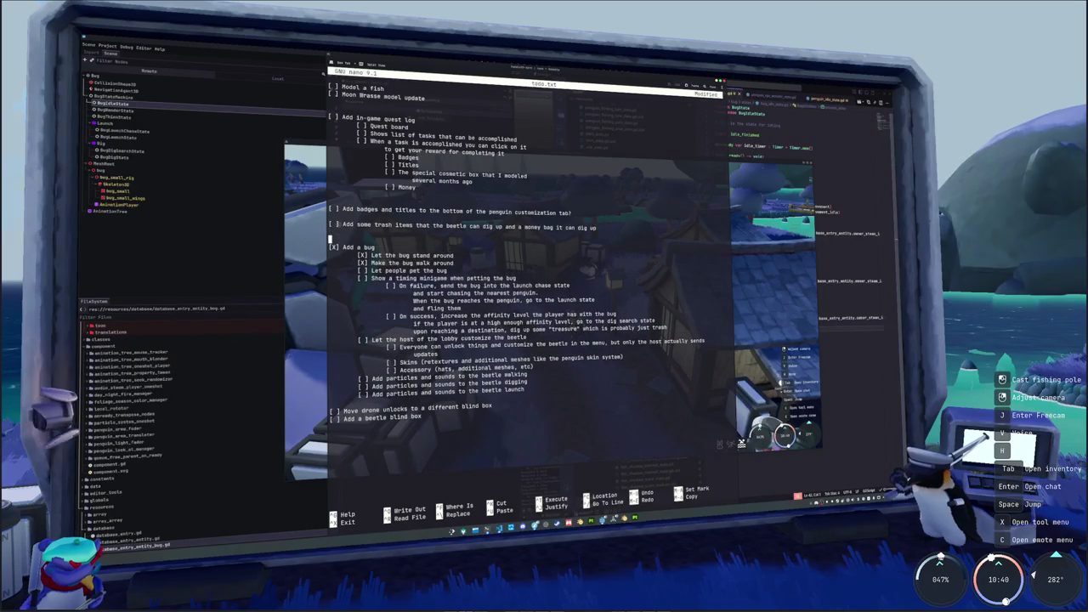
key("Down")
key("Down")
key("Down")
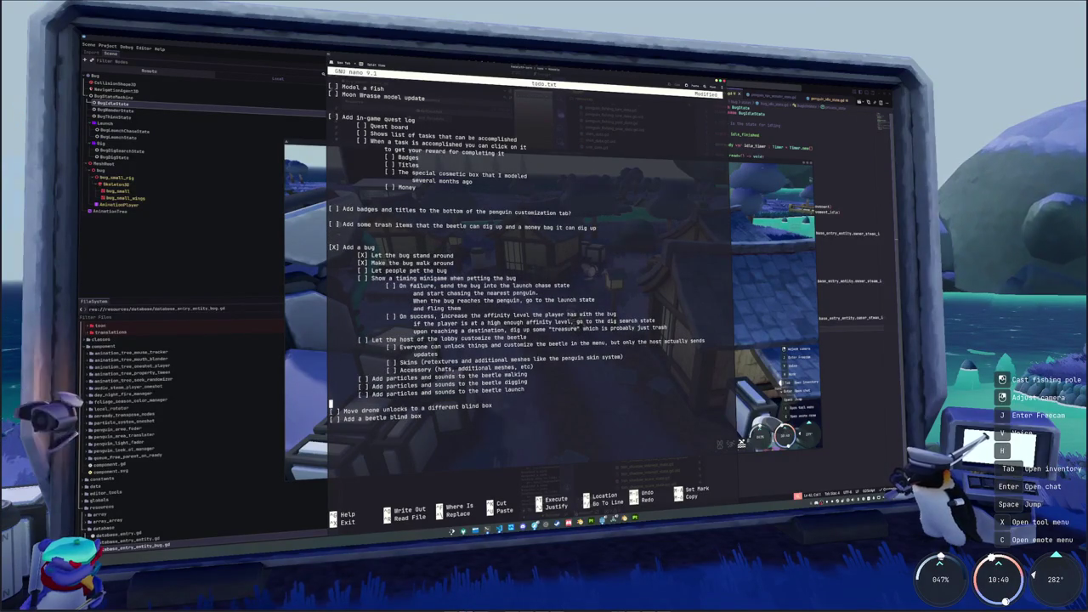
key("Return")
key("Down")
key("Down")
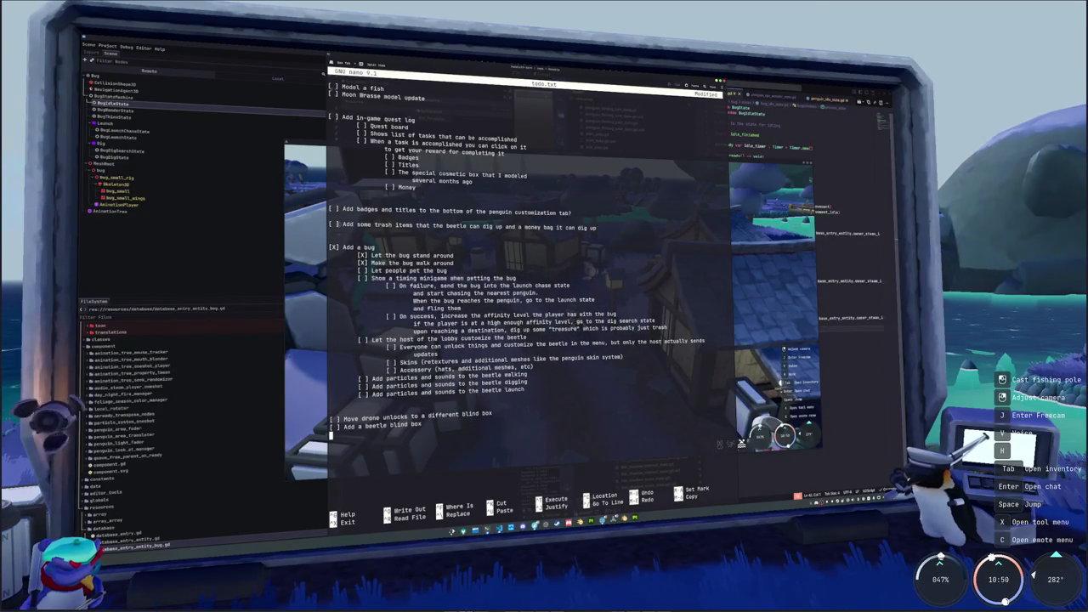
Cut the drone unlocks and beetle blind box lines from the end of the list
key("shift+Up")
key("shift+Up")
key("ctrl+k")
key("Up")
key("Up")
key("Up")
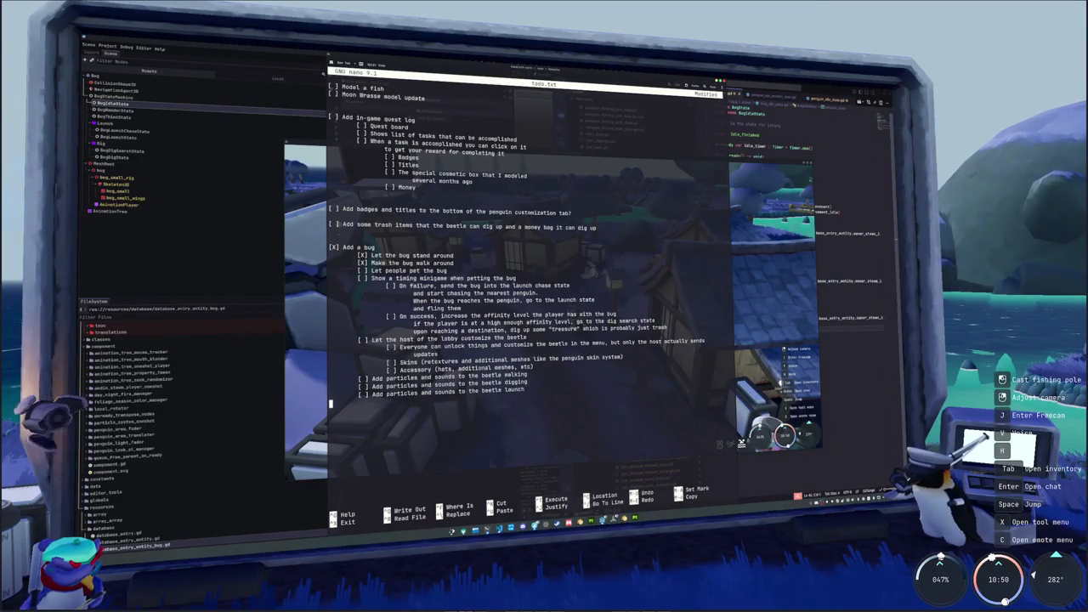
key("Down")
key("Down")
key("Down")
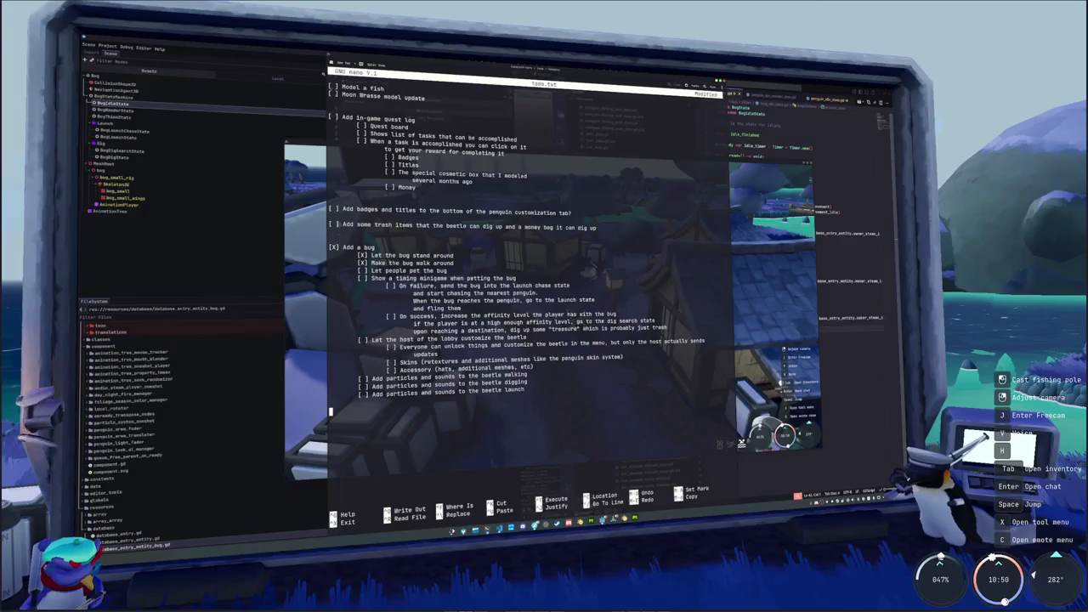
key("Up")
key("Up")
key("Up")
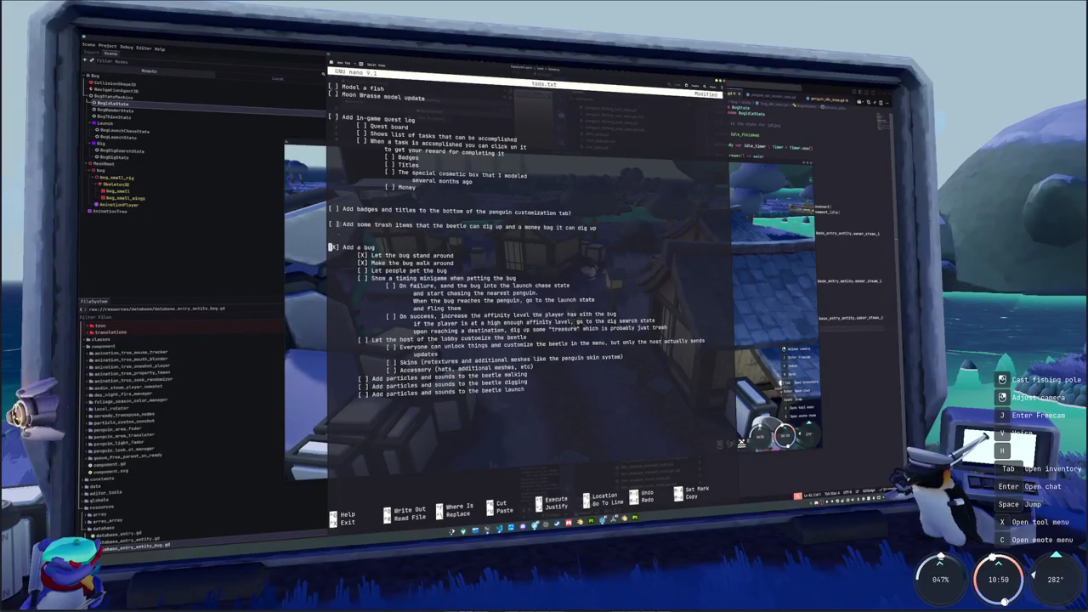
Paste the drone unlocks and beetle blind box tasks at the top of todo.txt and fix spacing
key("ctrl+u")
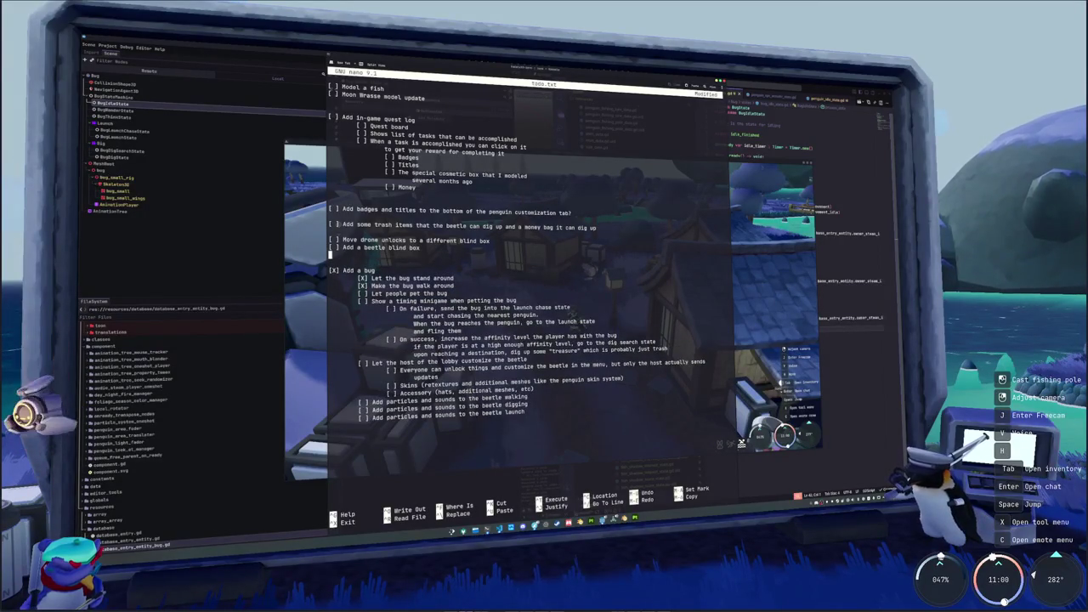
key("Delete")
key("shift+Up")
key("shift+Up")
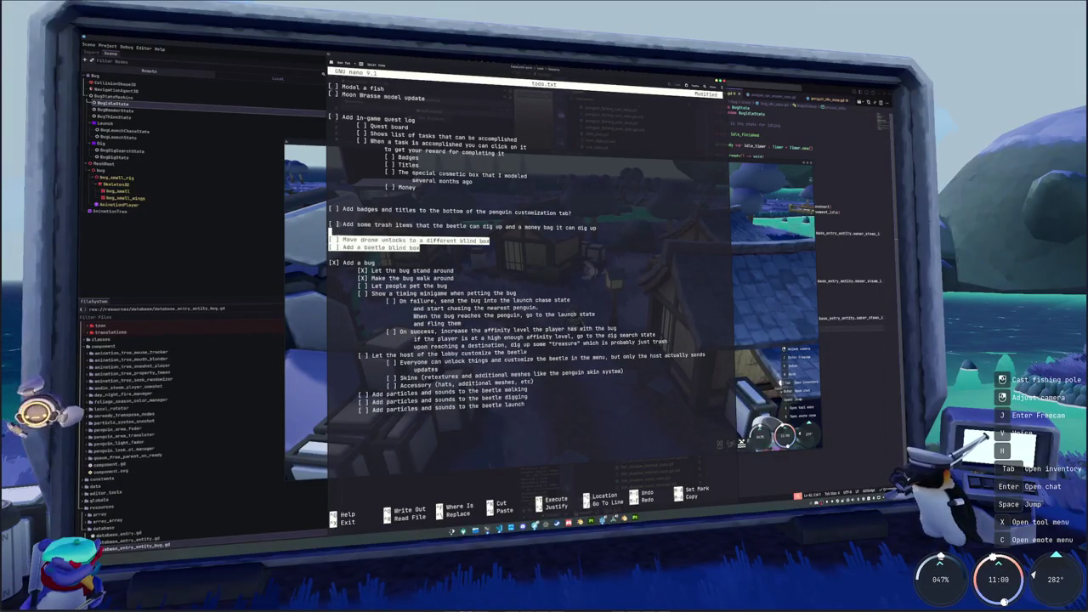
key("ctrl+k")
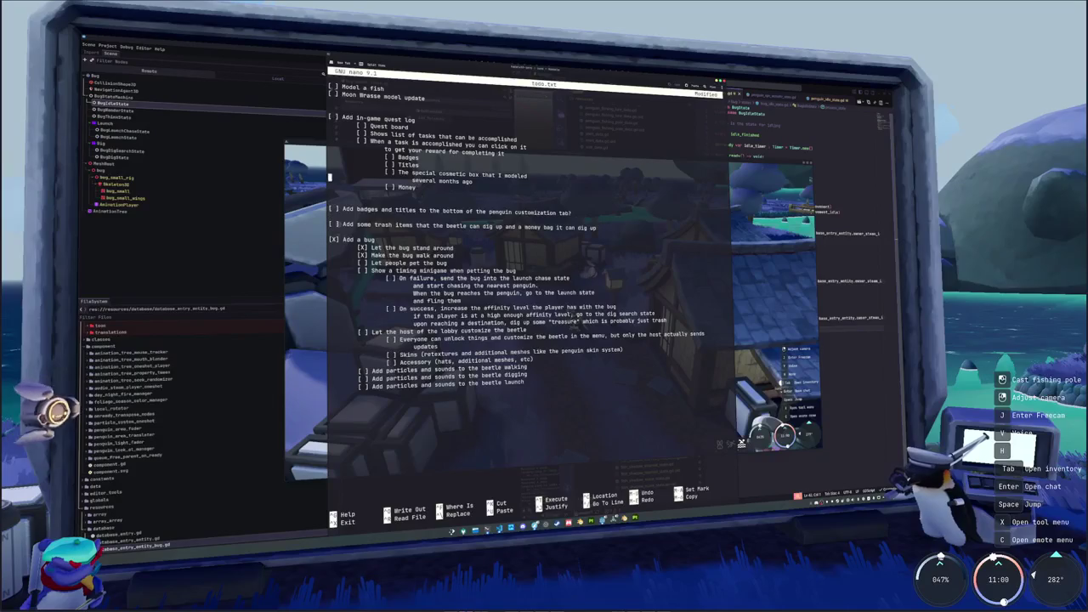
key("Up")
key("Up")
key("Up")
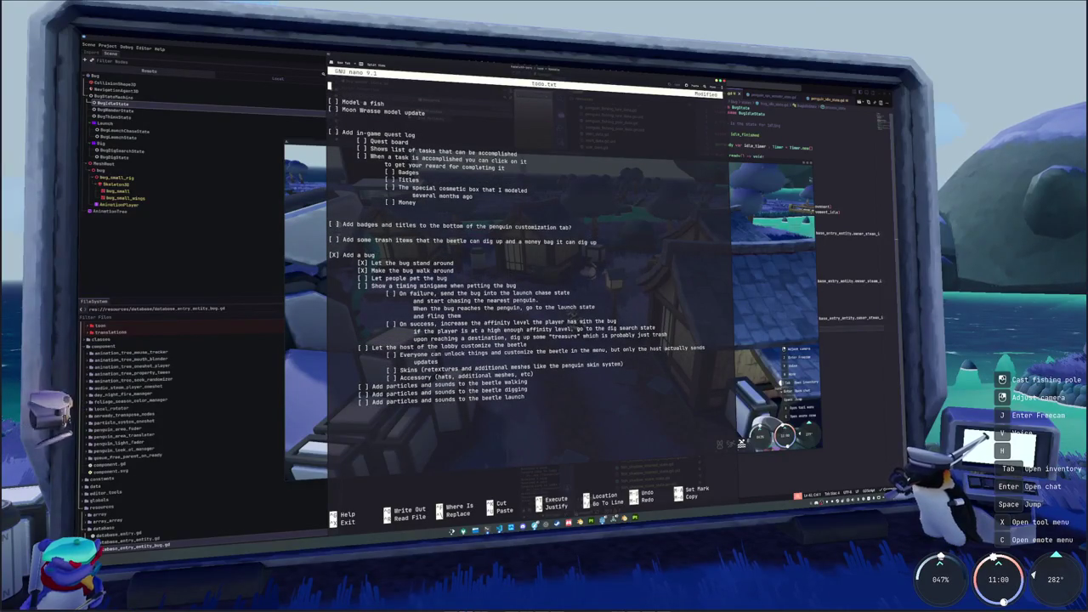
key("ctrl+u")
key("Up")
key("Up")
key("ctrl+k")
key("Down")
key("Down")
key("Down")
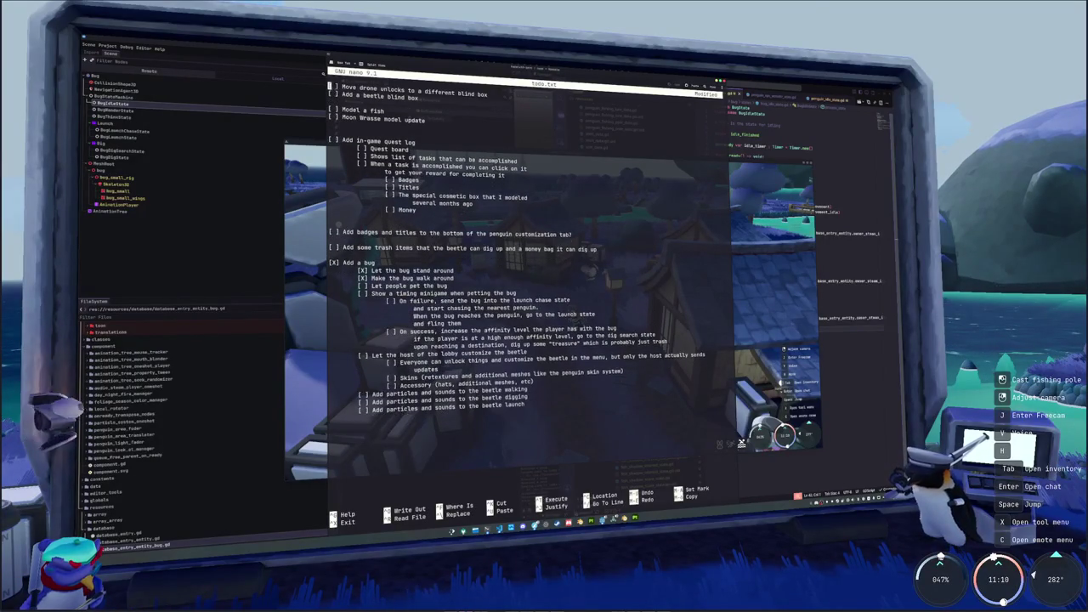
key("ctrl+k")
key("Up")
key("Up")
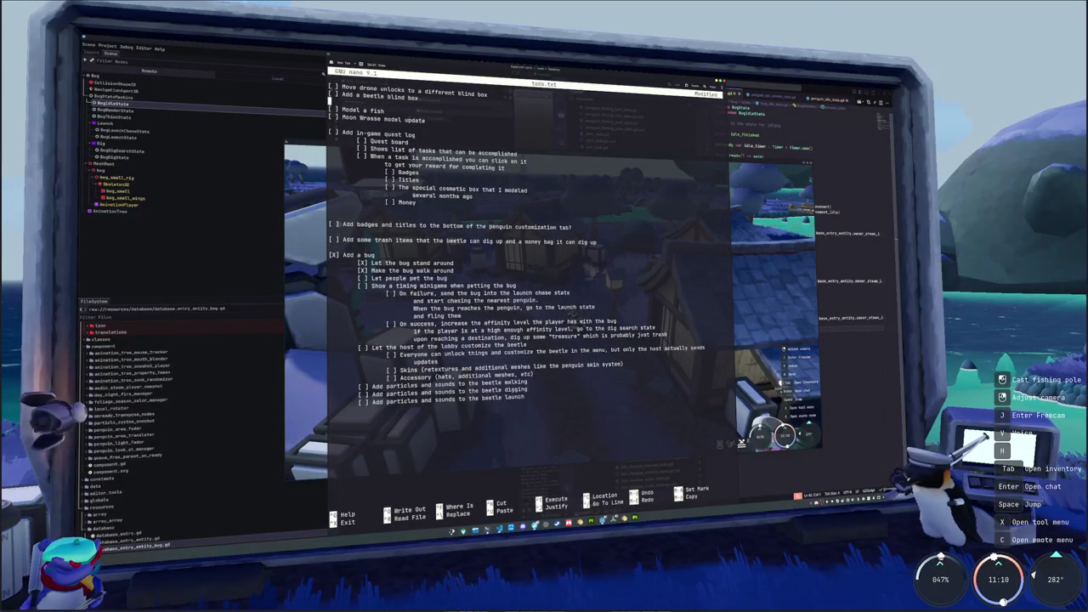
key("ctrl+u")
key("ctrl+u")
key("Up")
key("Up")
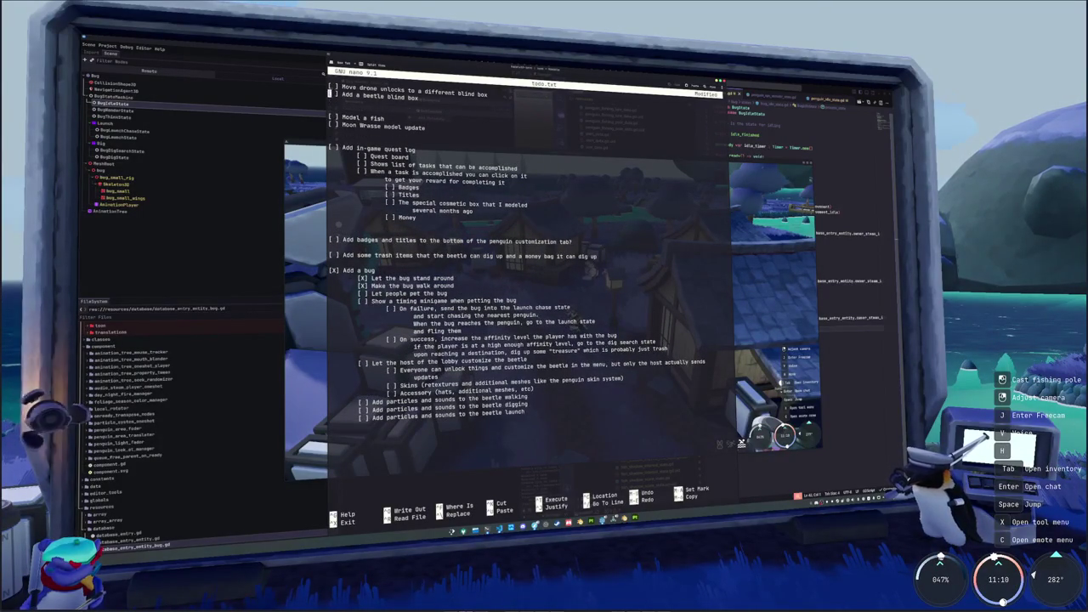
Save todo.txt and exit nano to the shell
key("Up")
key("ctrl+x")
key("y")
key("Return")
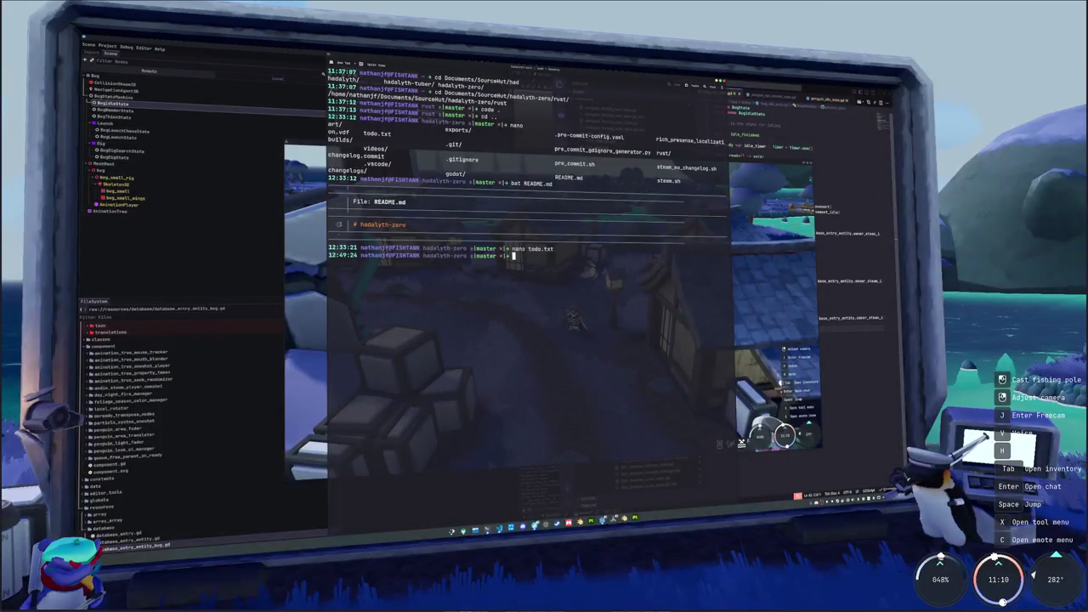
left_click(769, 317)
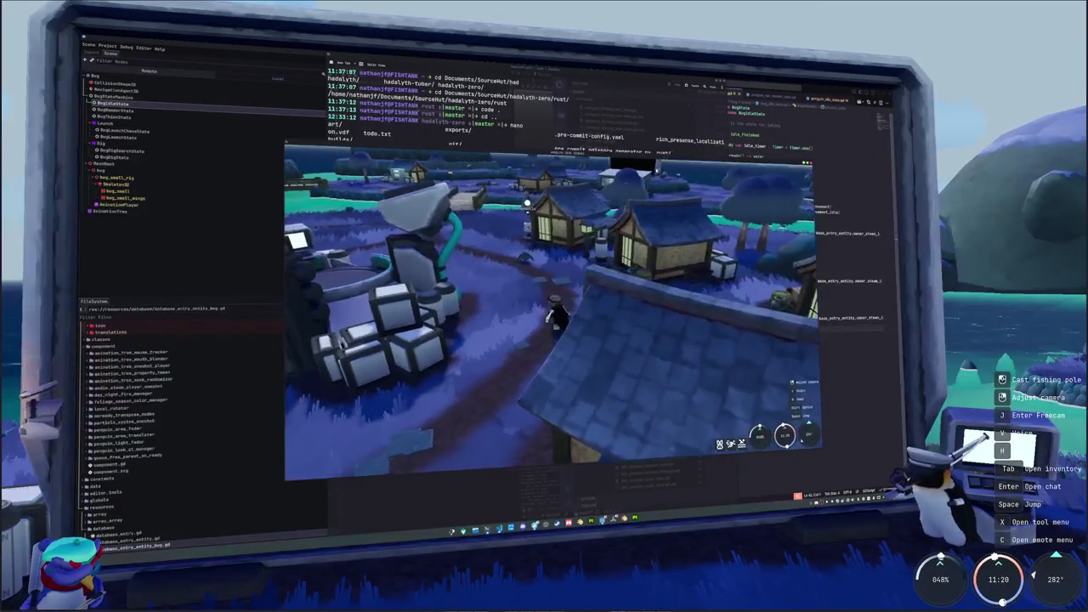
key("a")
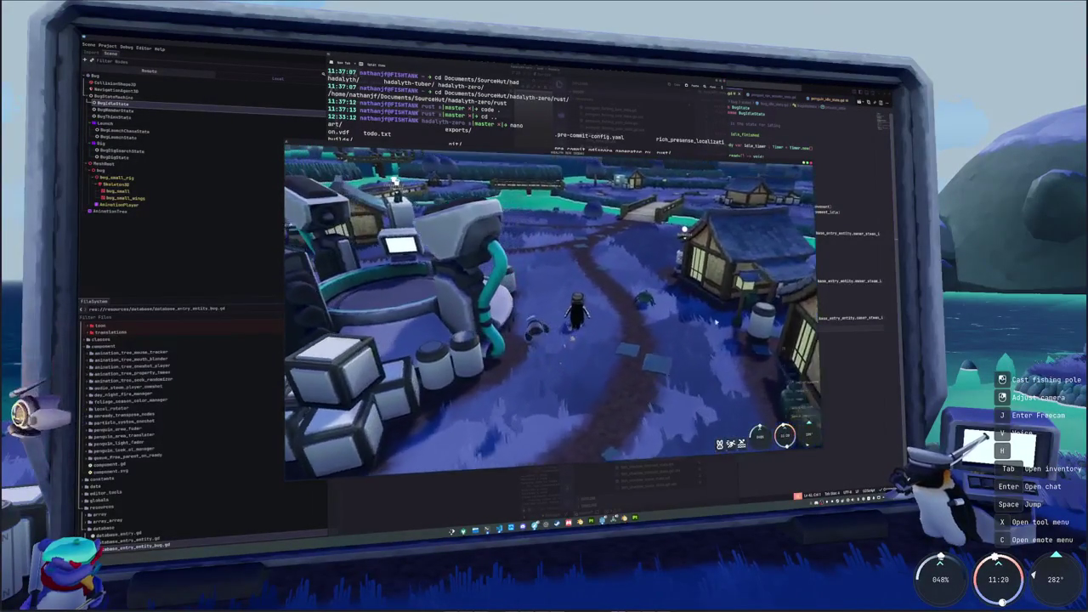
key("a")
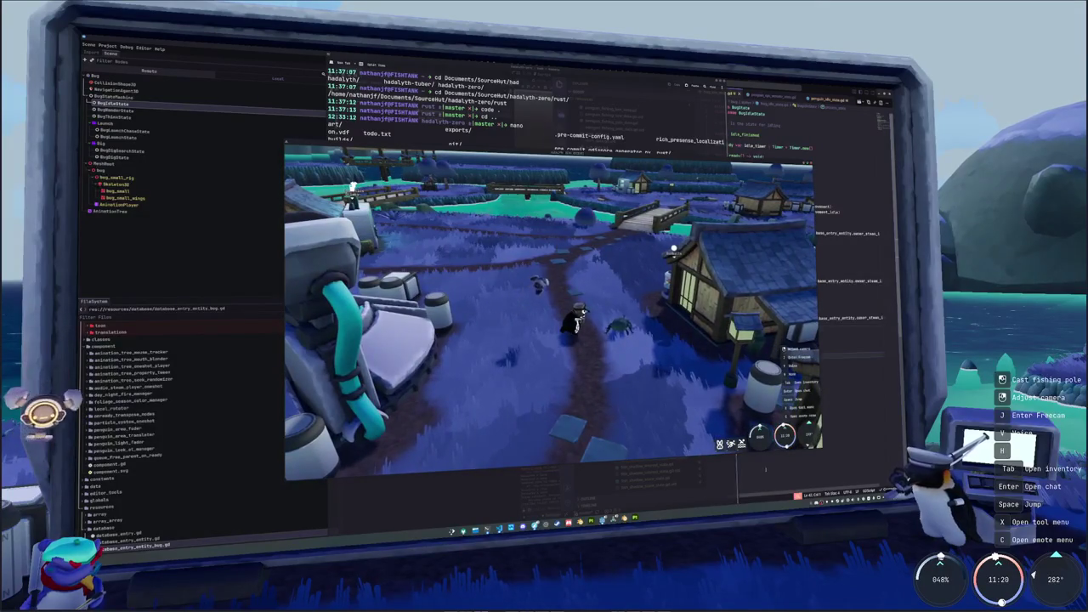
key("alt+Tab")
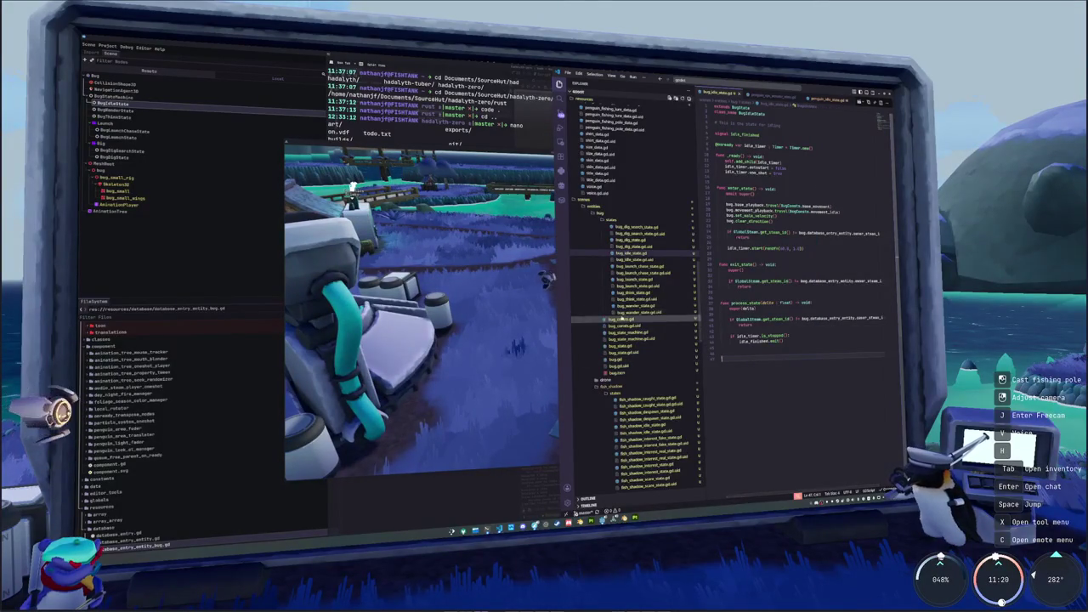
left_click(627, 333)
left_click(616, 346)
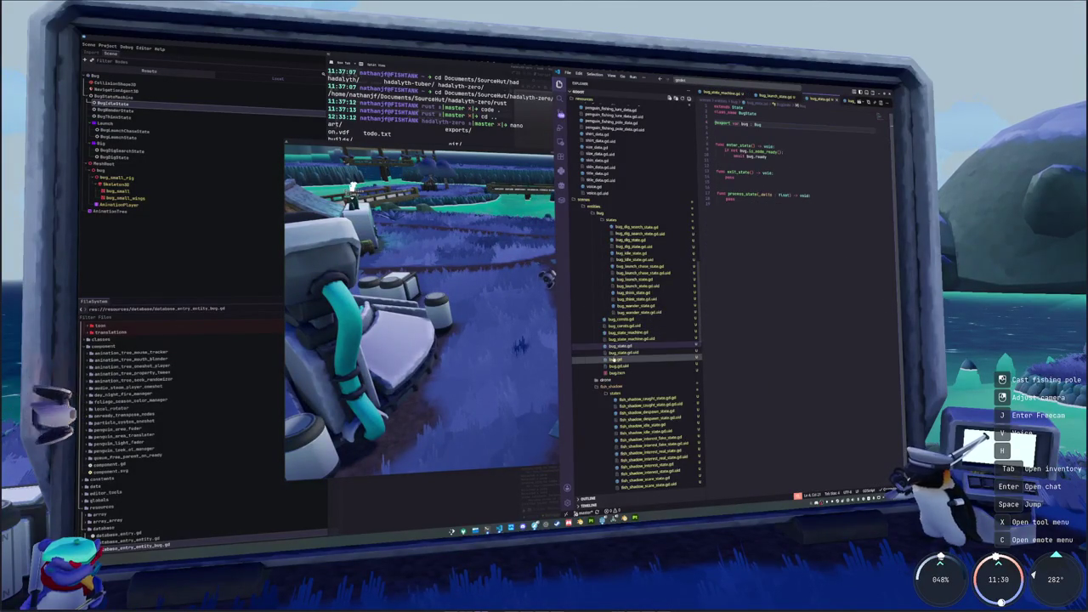
left_click(613, 360)
key("alt+Tab")
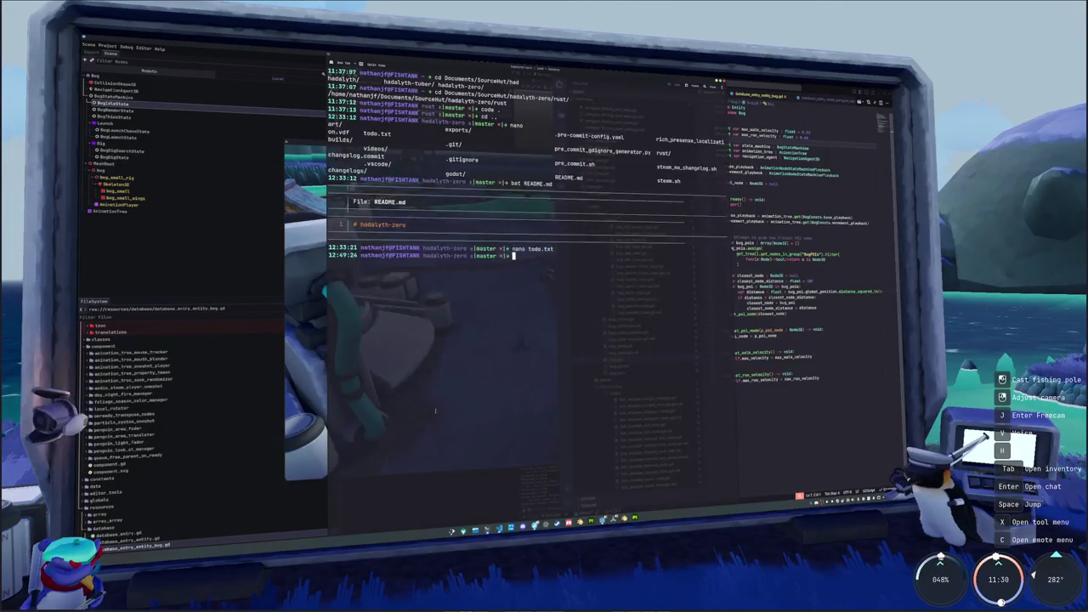
left_click(266, 267)
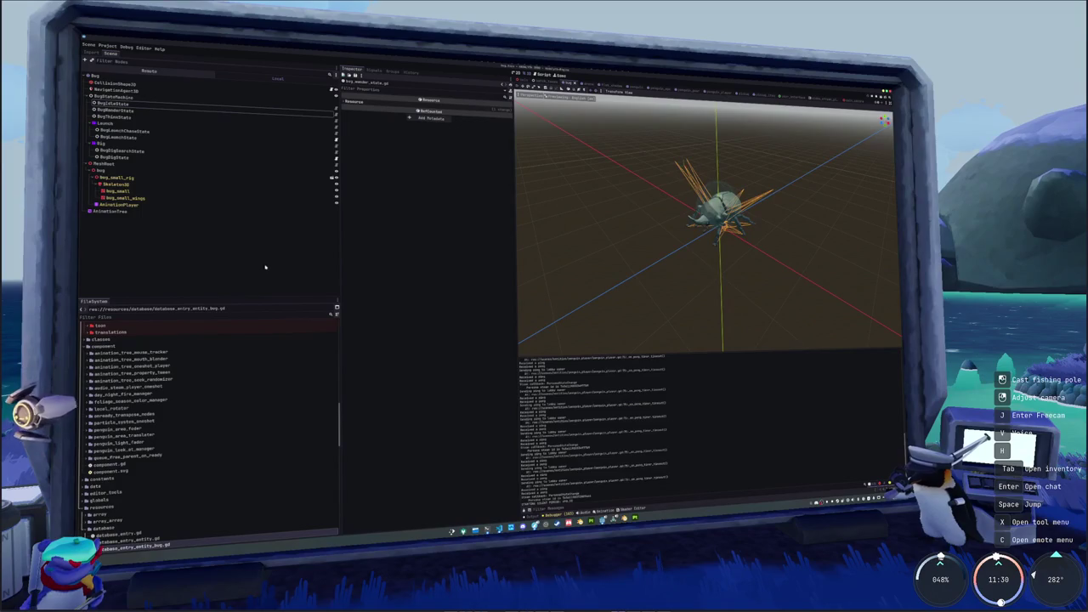
Export release builds of all presets with Export All from Project > Export
left_click(108, 46)
left_click(125, 76)
left_click(437, 418)
left_click(566, 296)
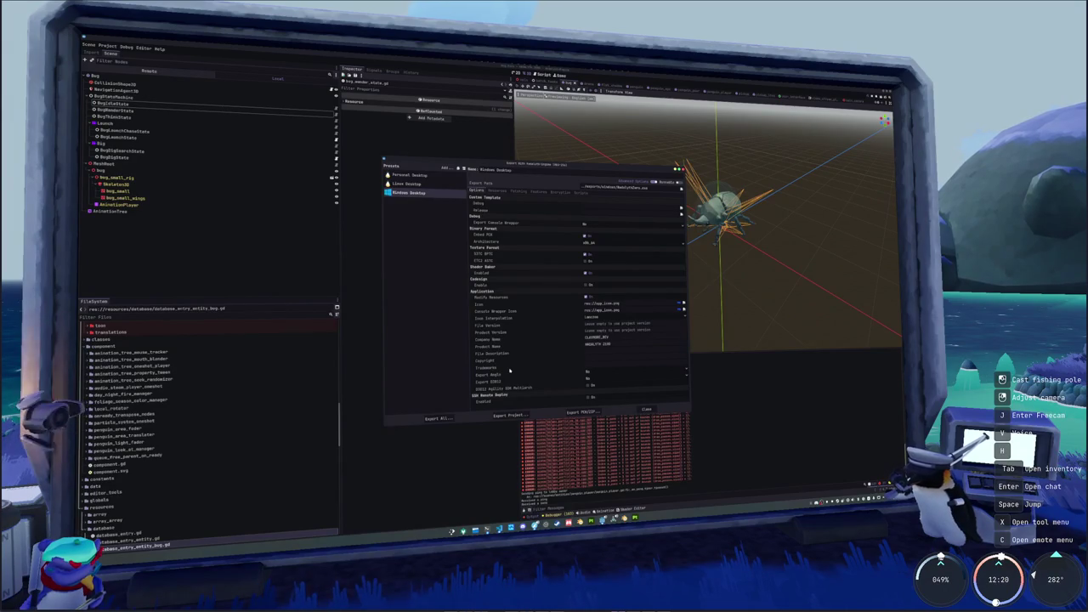
left_click(439, 417)
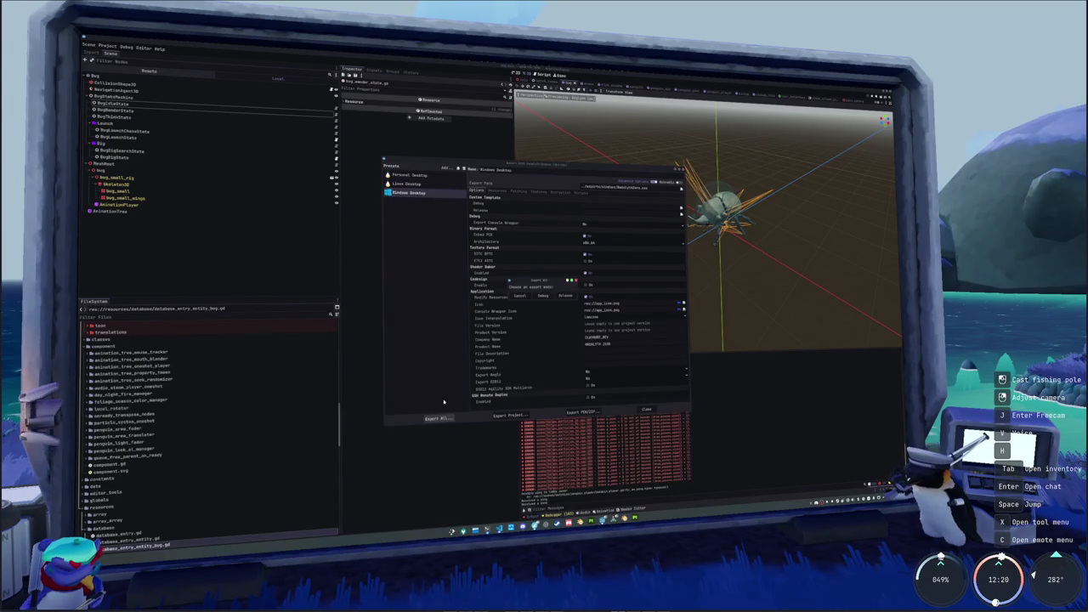
left_click(566, 296)
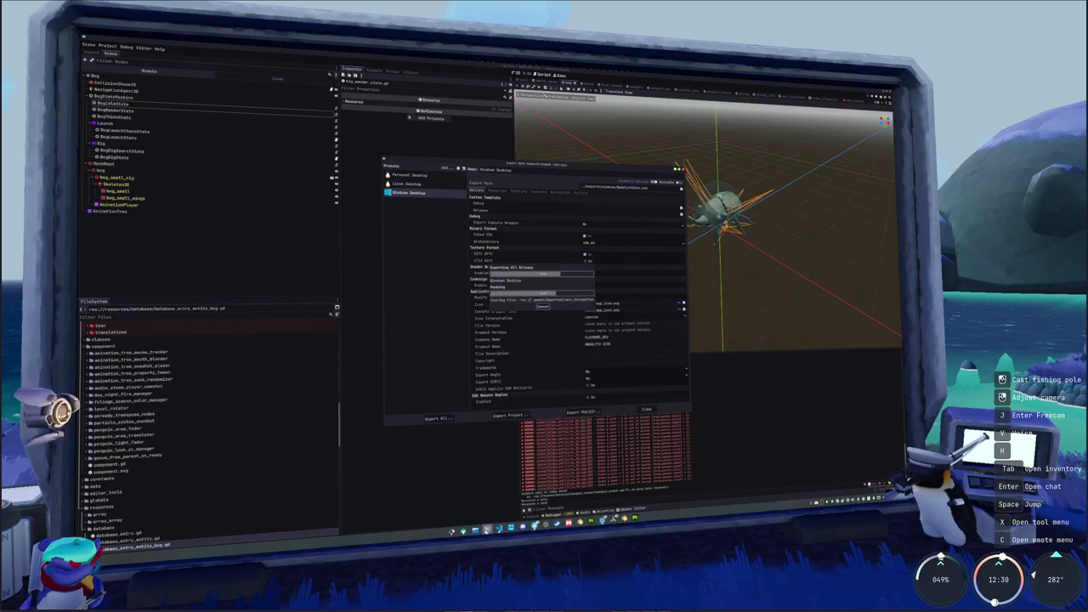
left_click(487, 529)
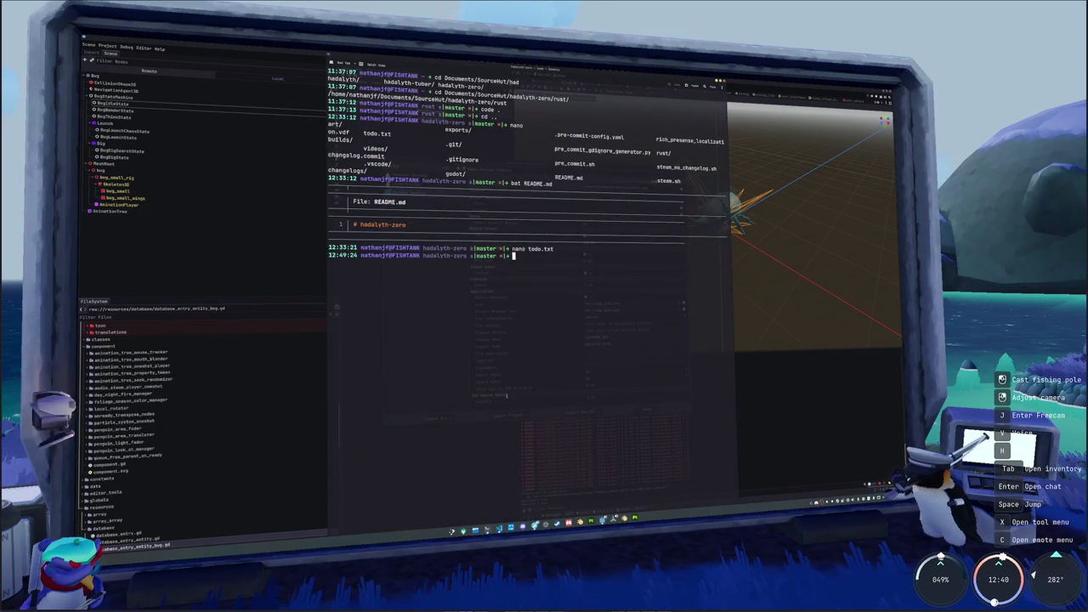
Check the git repository status and stage the changed files
type("statu")
key("Return")
type("git add *")
key("Return")
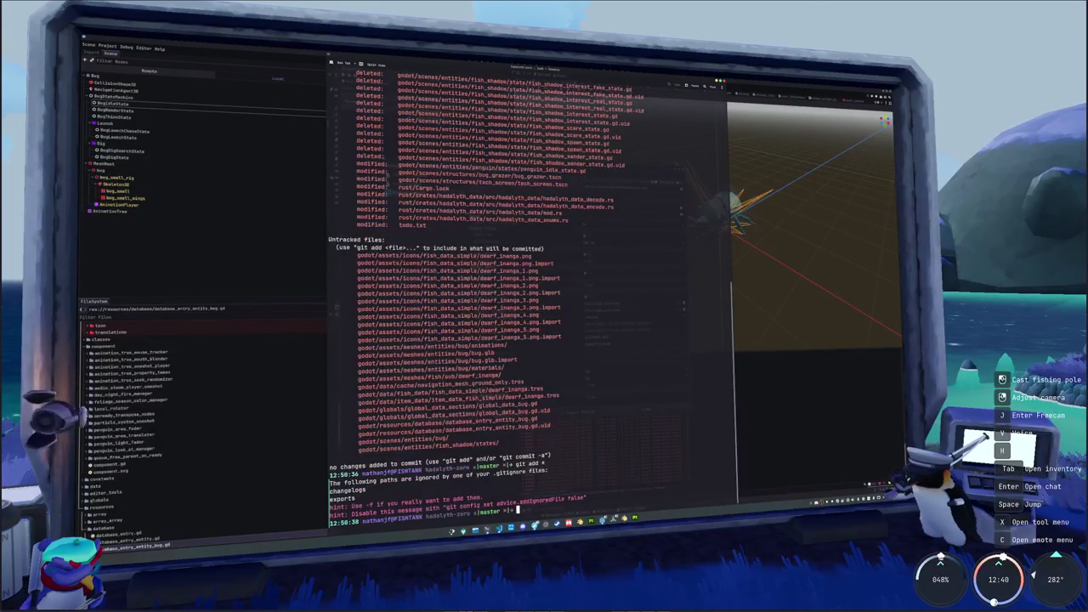
Close Godot's export settings and quit the editor, stopping the running project
key("alt+Tab")
left_click(646, 408)
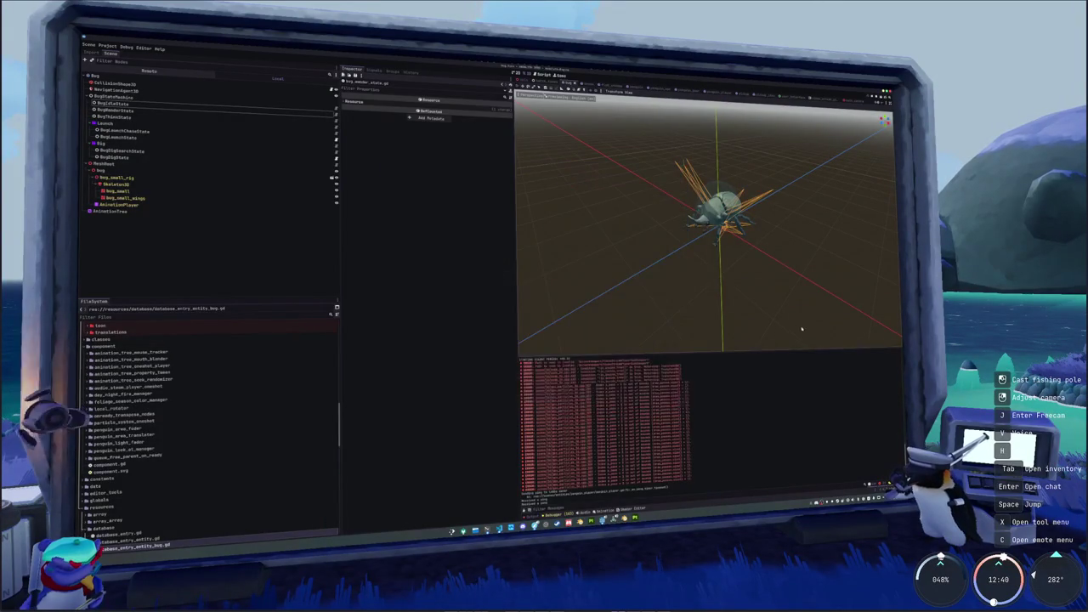
left_click(886, 93)
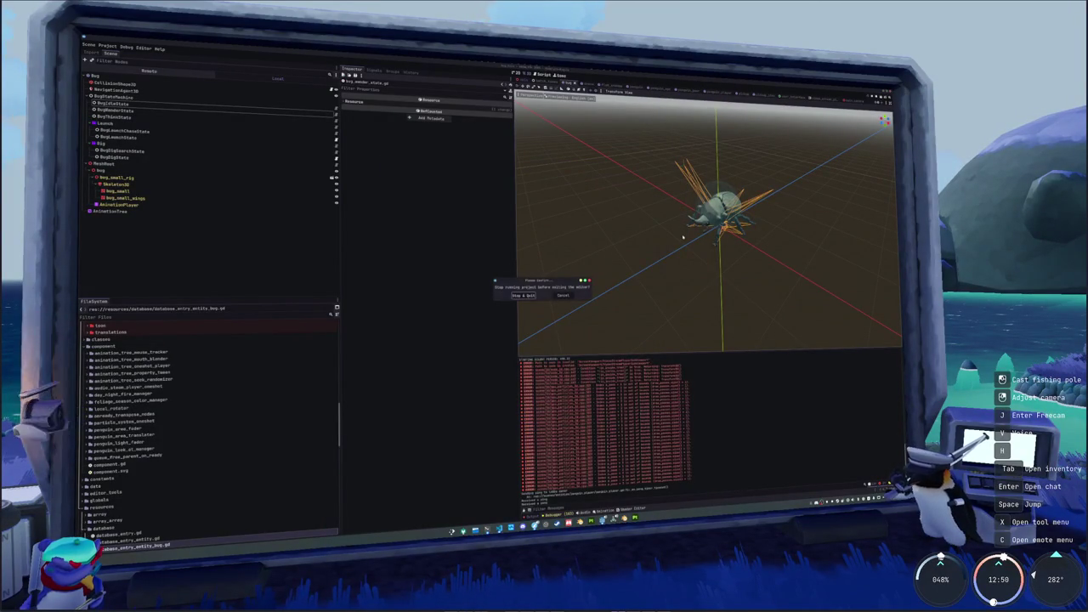
left_click(523, 295)
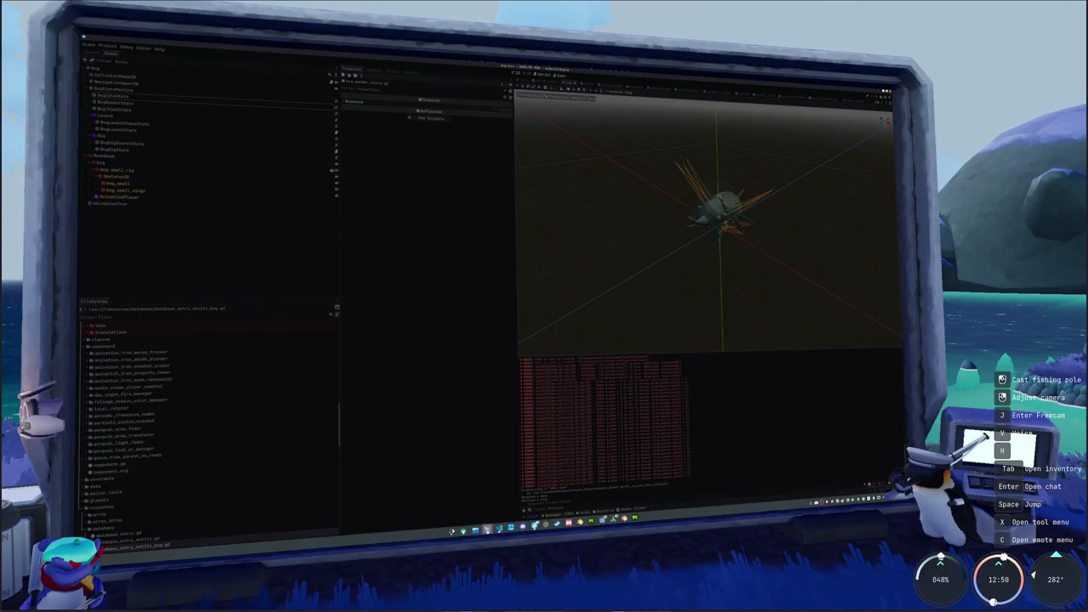
Recheck git status and stage every change, including new files, with git add .
type("git status")
key("Return")
type("git add *")
key("Return")
type("git stat")
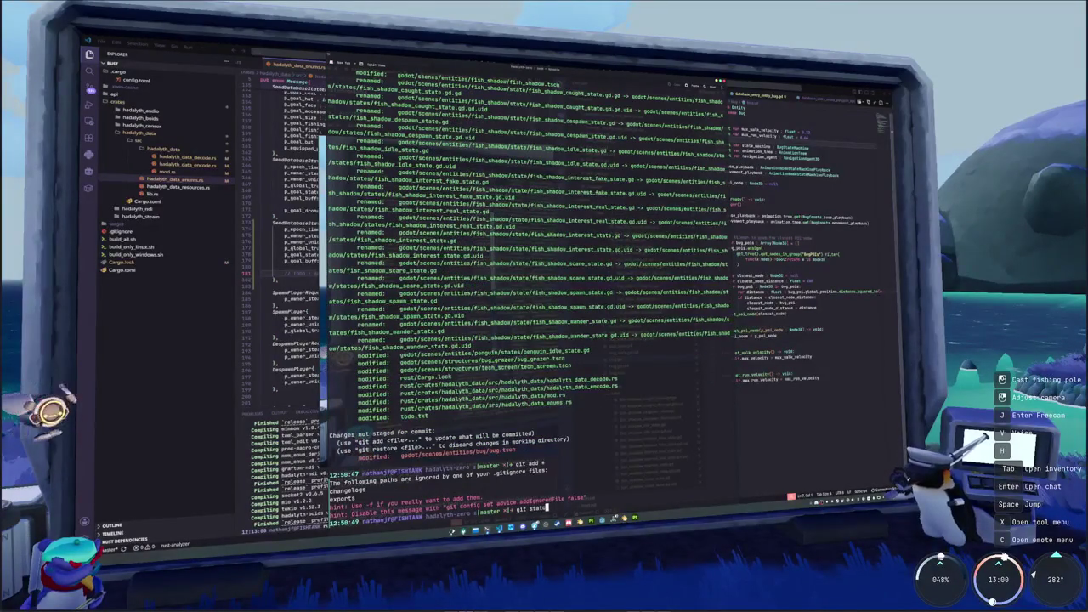
type("us")
key("Return")
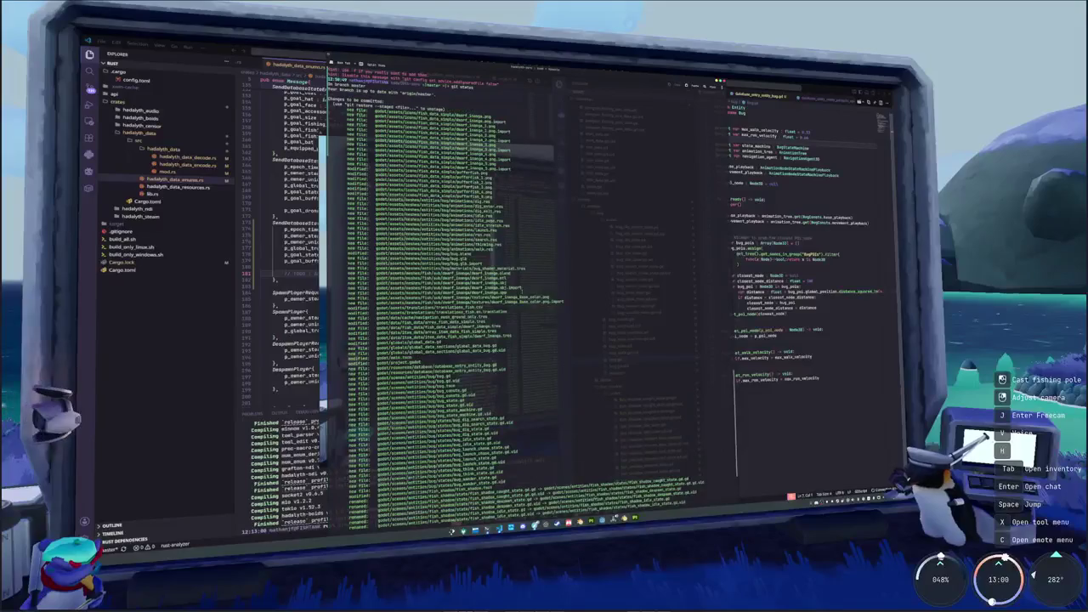
type("git add .")
key("Return")
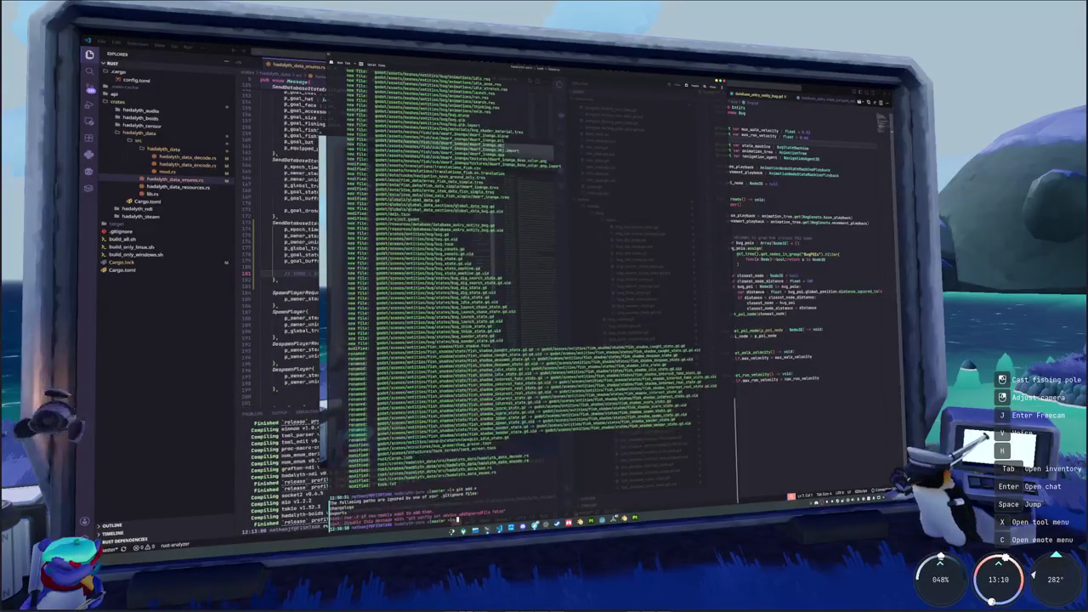
Commit the bug and dwarf inanga changes with git commit -m and a message
type("commit -m \"Added bug and fish")
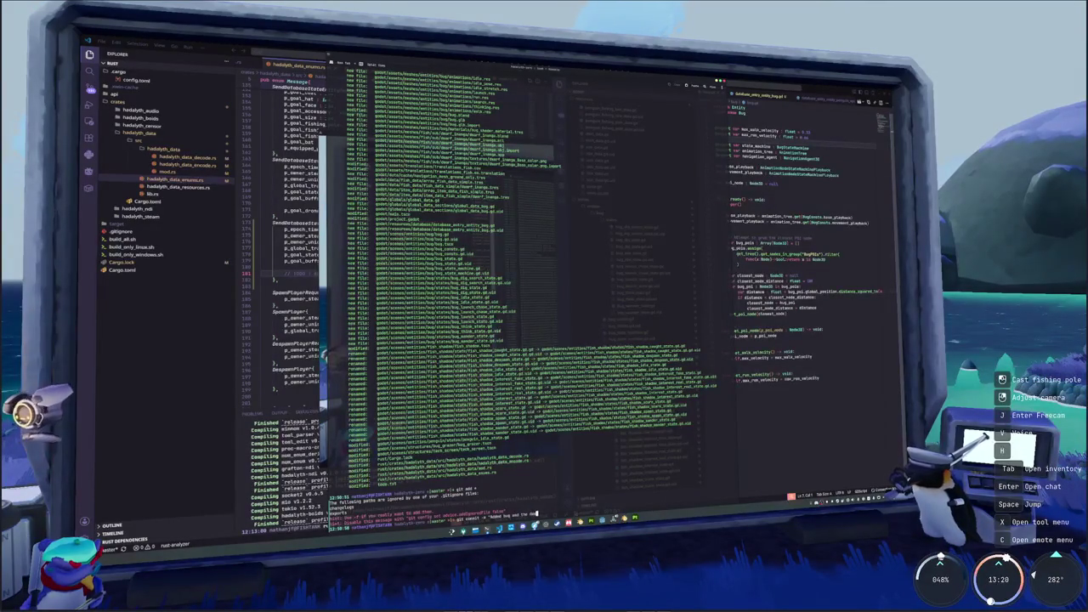
type("nga")
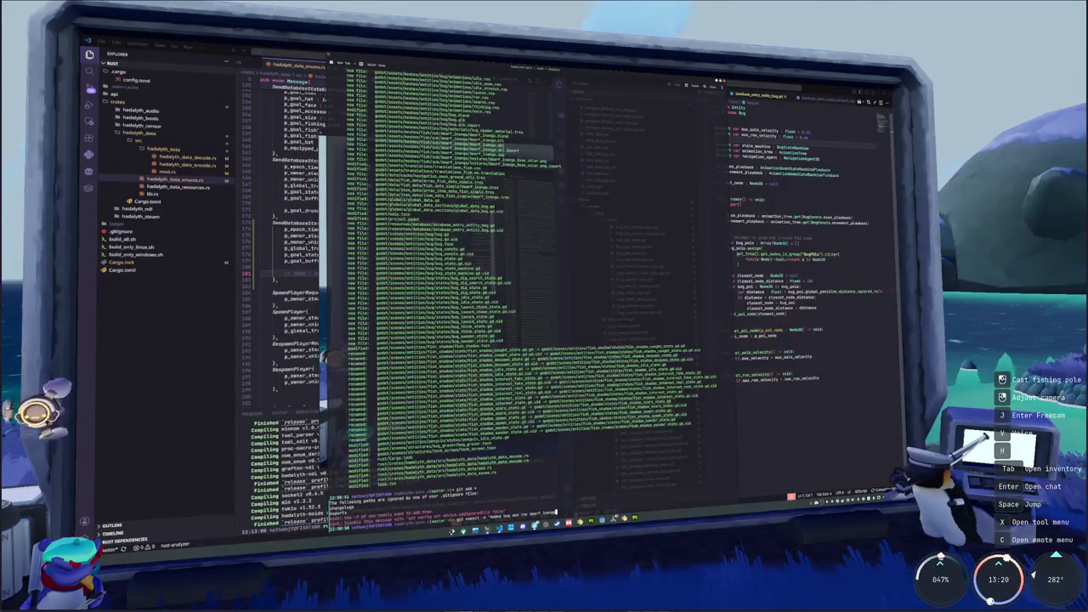
type("p")
type("\"")
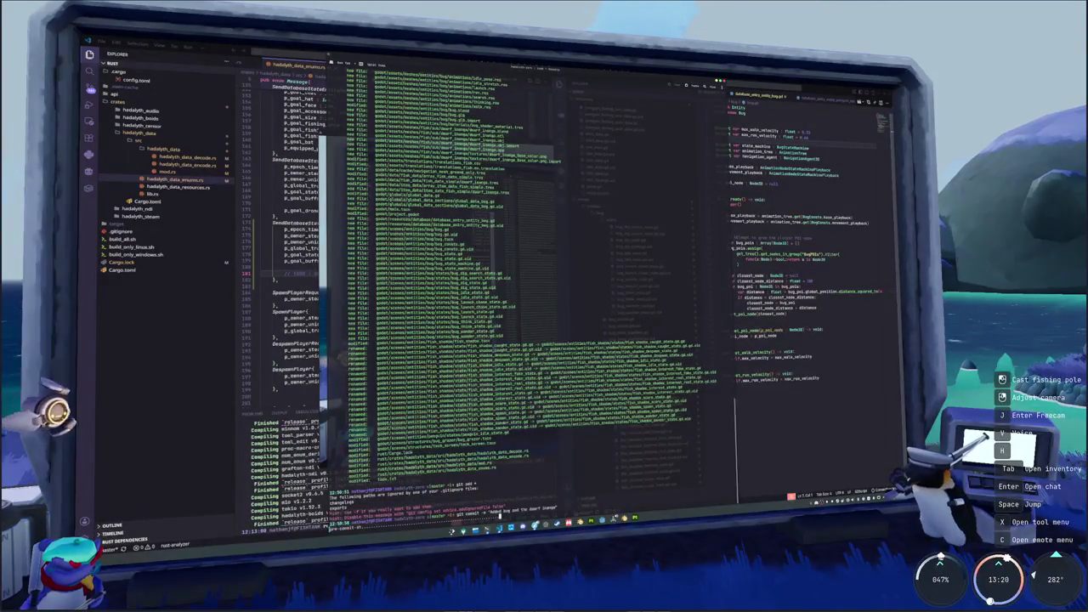
key("Return")
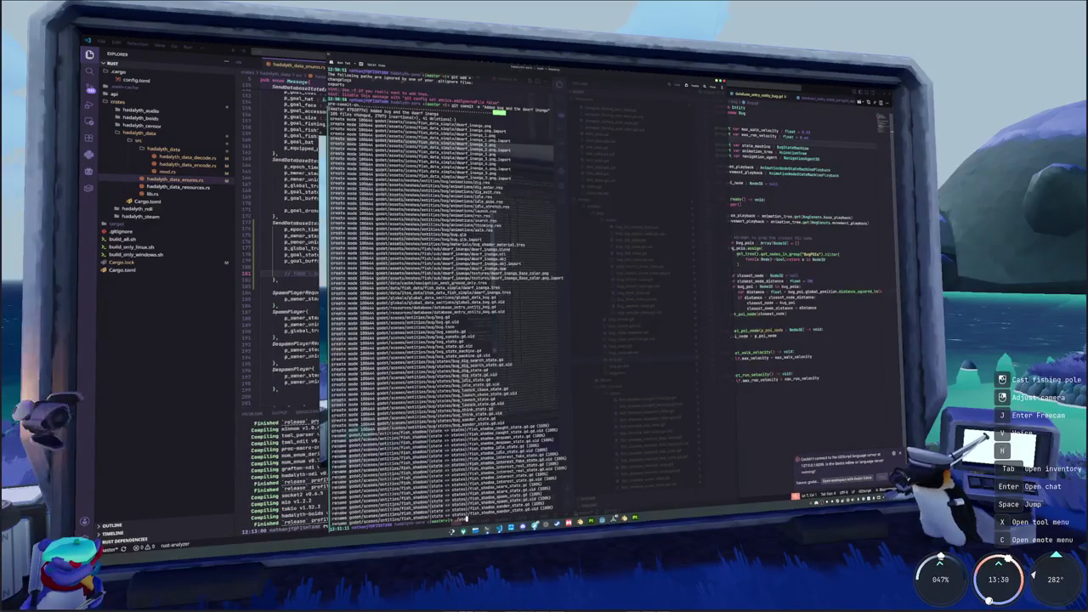
Start the Steam command-line upload tool with ./steam.sh
key("Return")
type("./steam.sh")
key("Return")
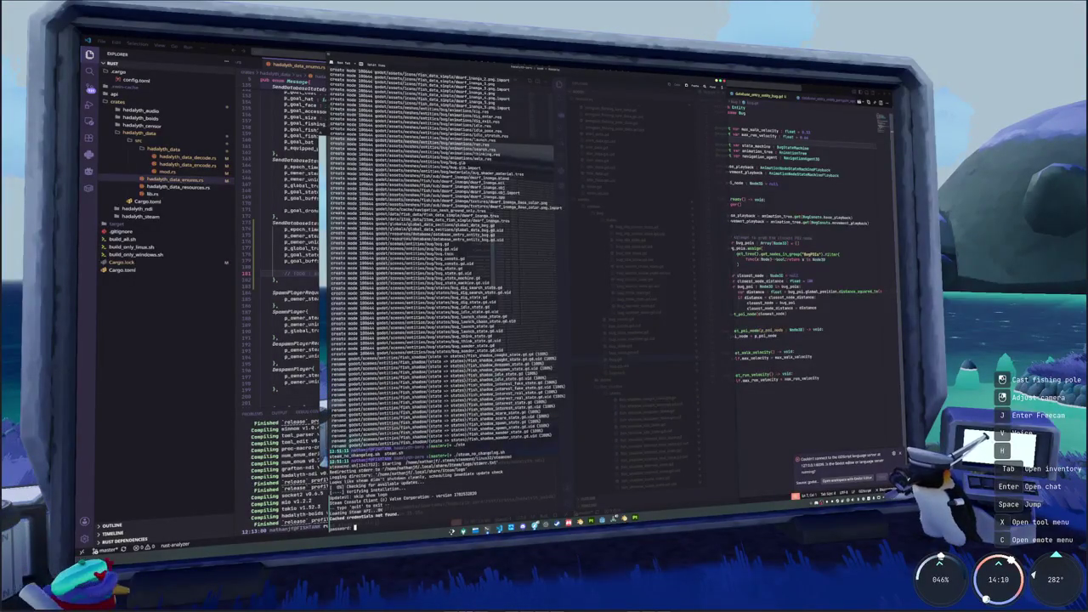
Submit the Steam account password so steamcmd builds and uploads both depots
key("Return")
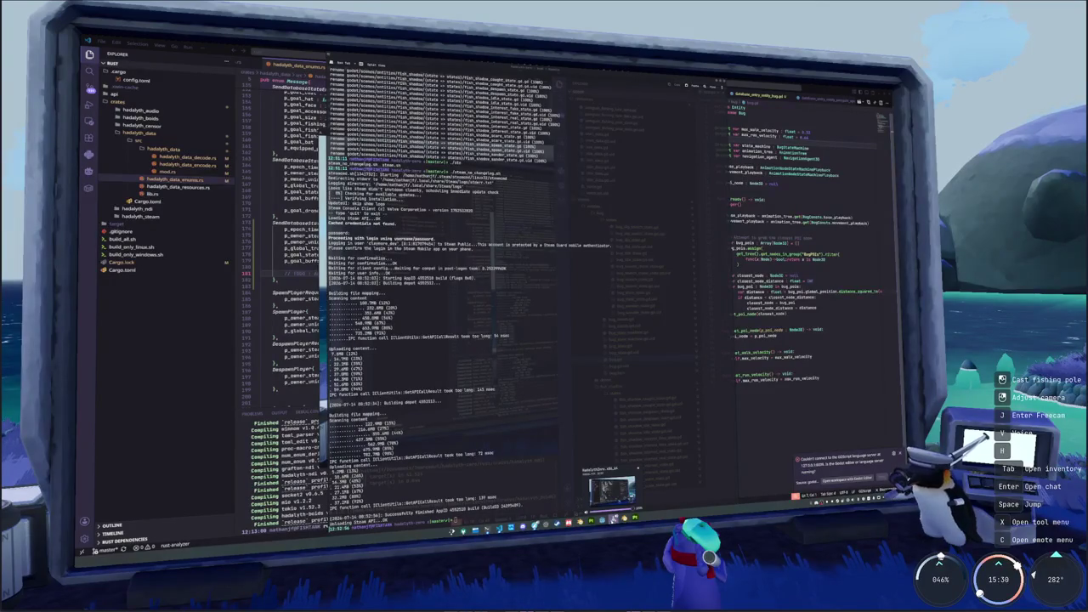
left_click(614, 516)
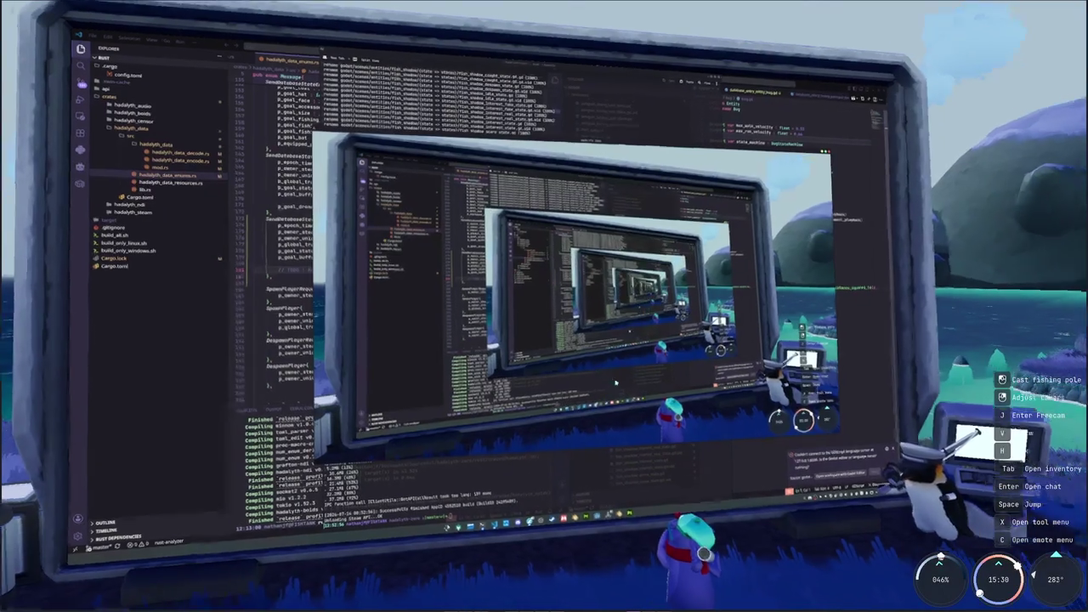
Walk the penguin past the monitor over to the other player and honk at them
scroll(619, 473, "up", 3)
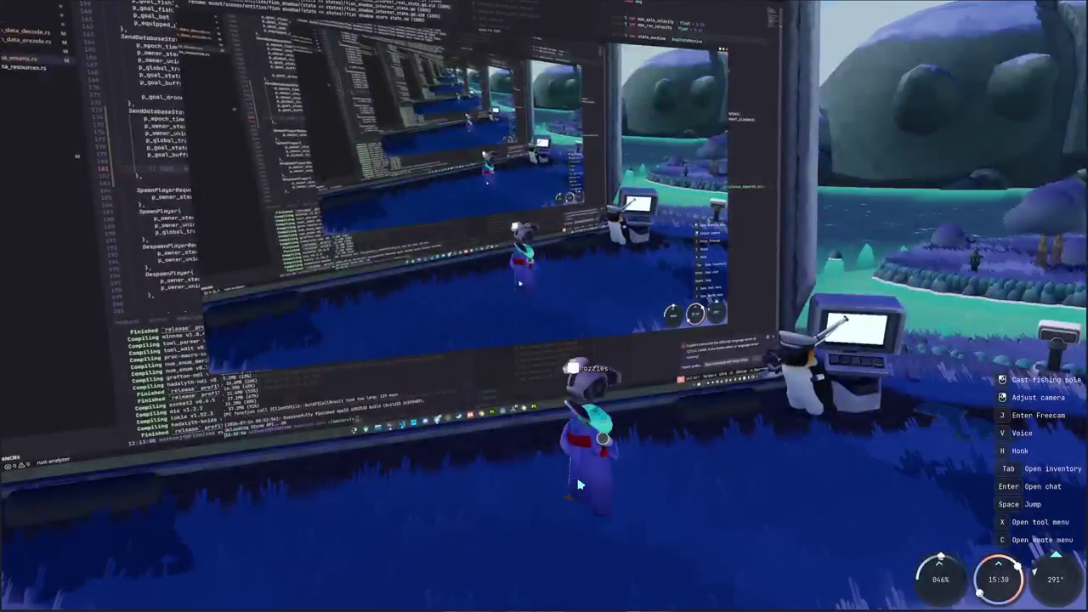
scroll(620, 473, "down", 3)
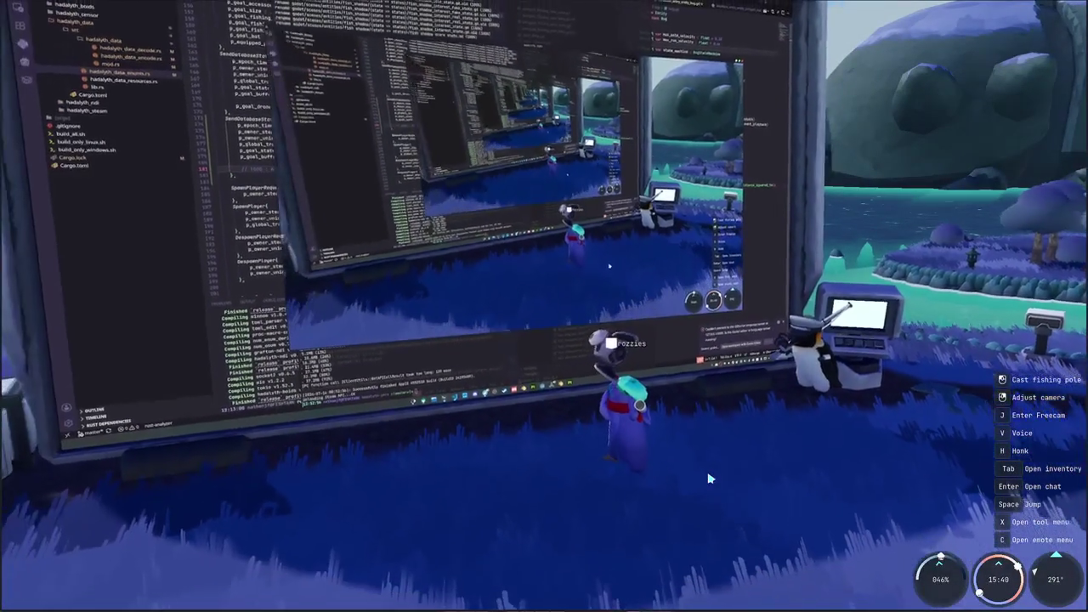
key("w")
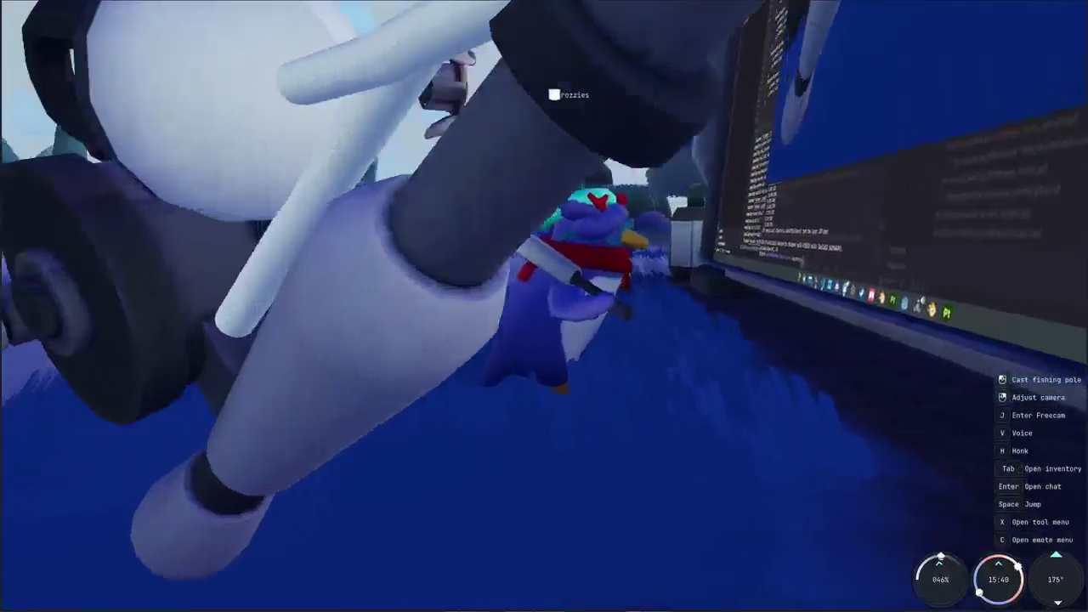
key("w")
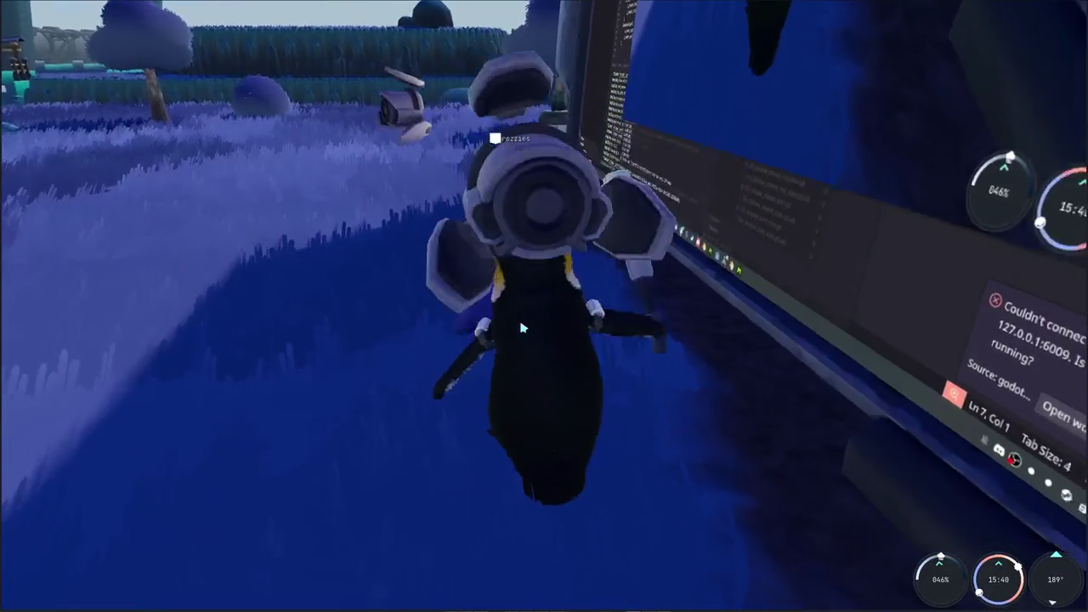
key("w")
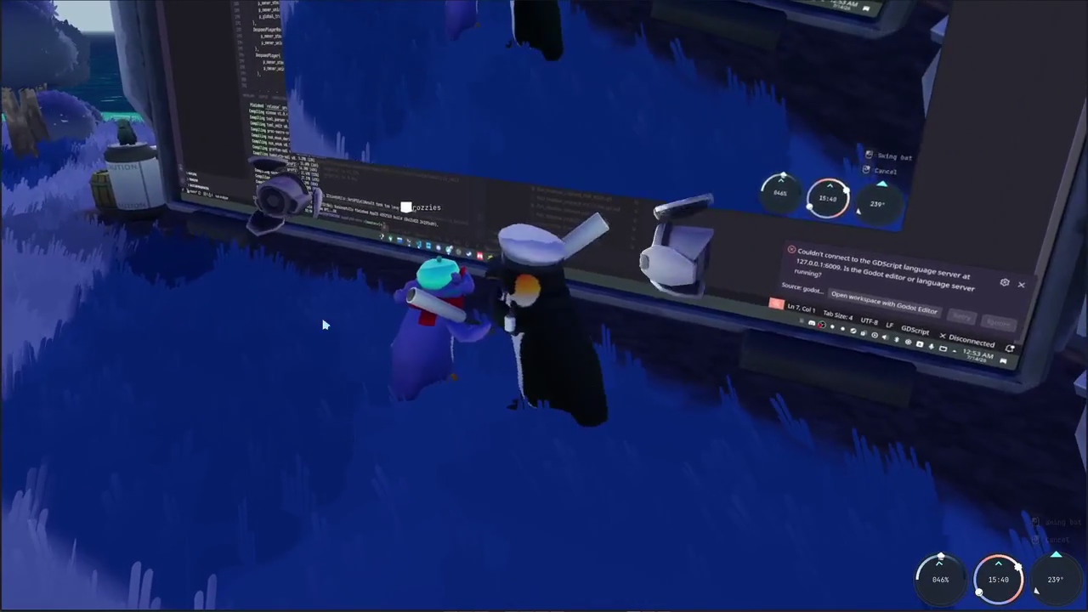
key("w")
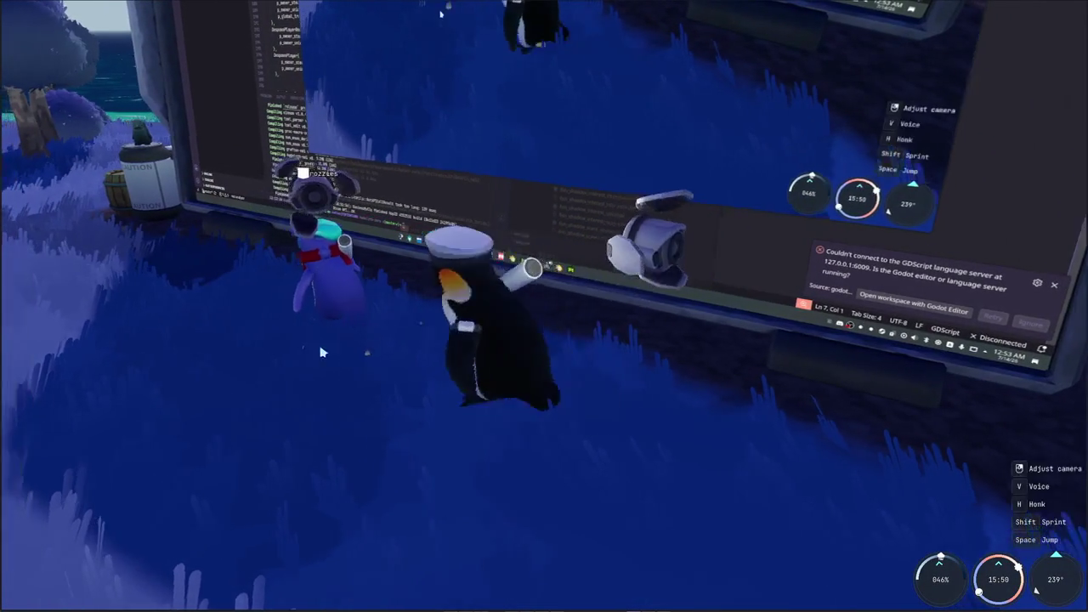
key("s")
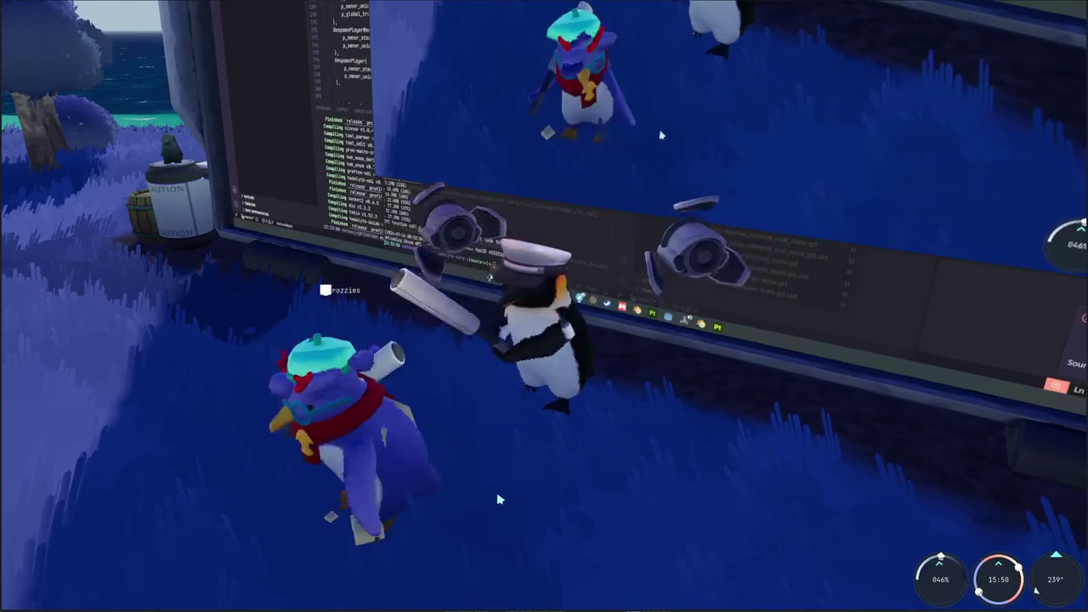
key("a")
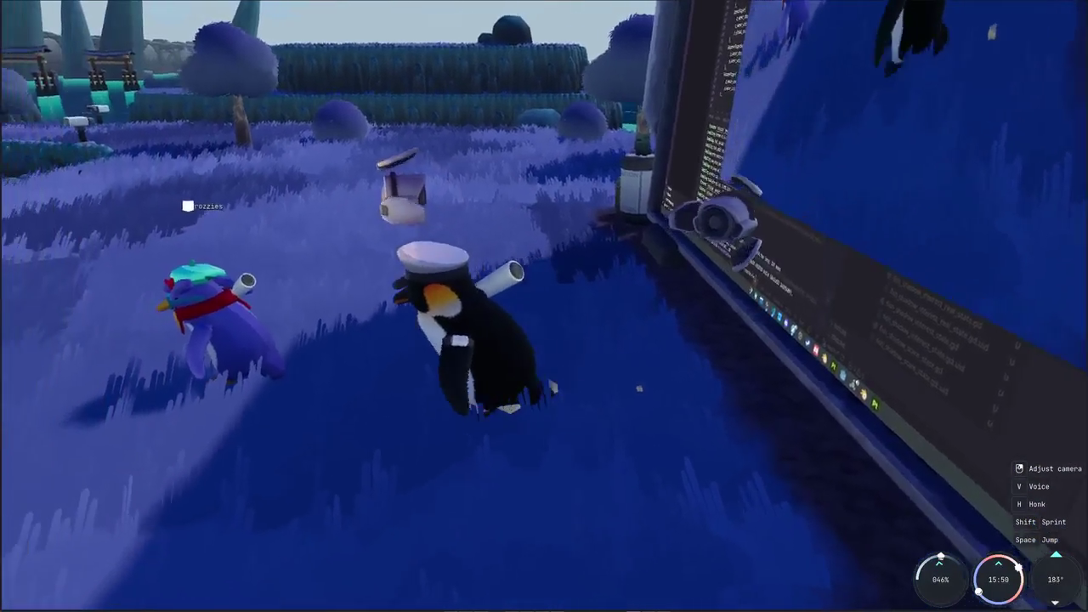
key("h")
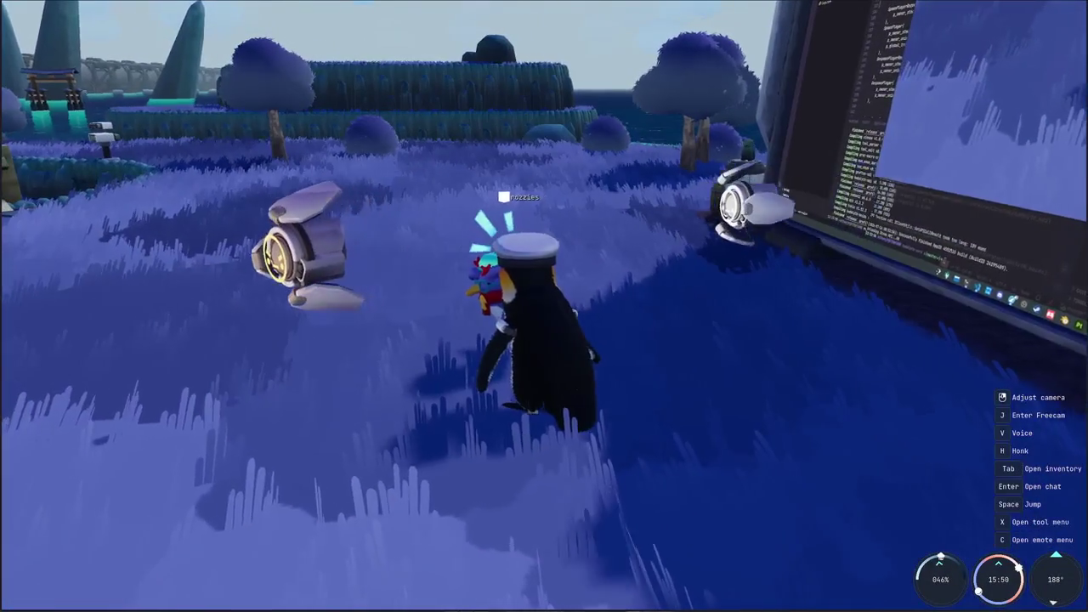
key("h")
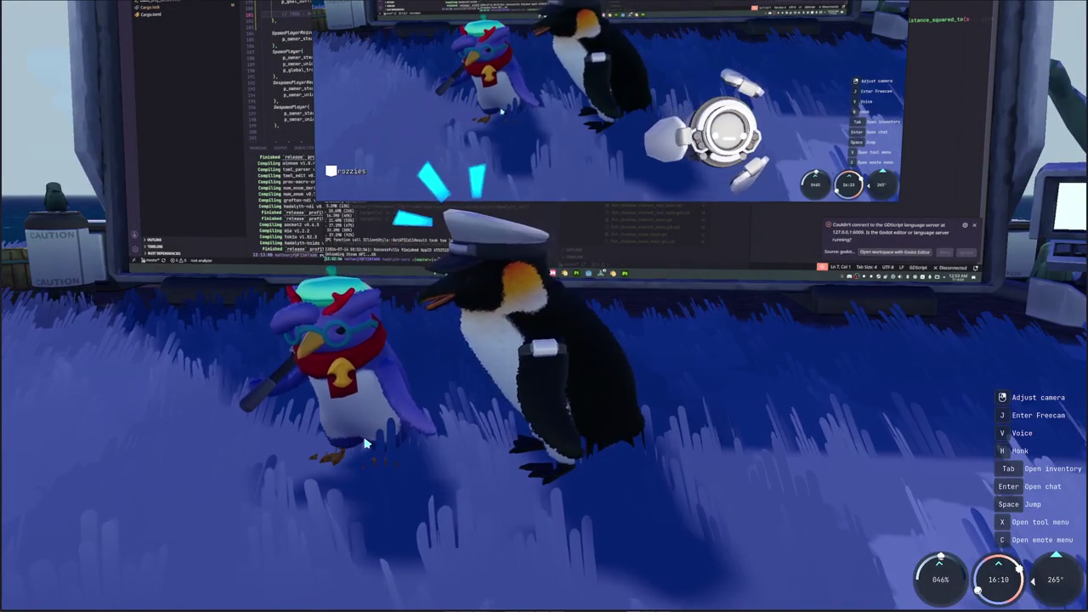
Walk forward, honk once more, then quit the game to the desktop from the Esc menu
left_click_drag(513, 460, 408, 460)
key("w")
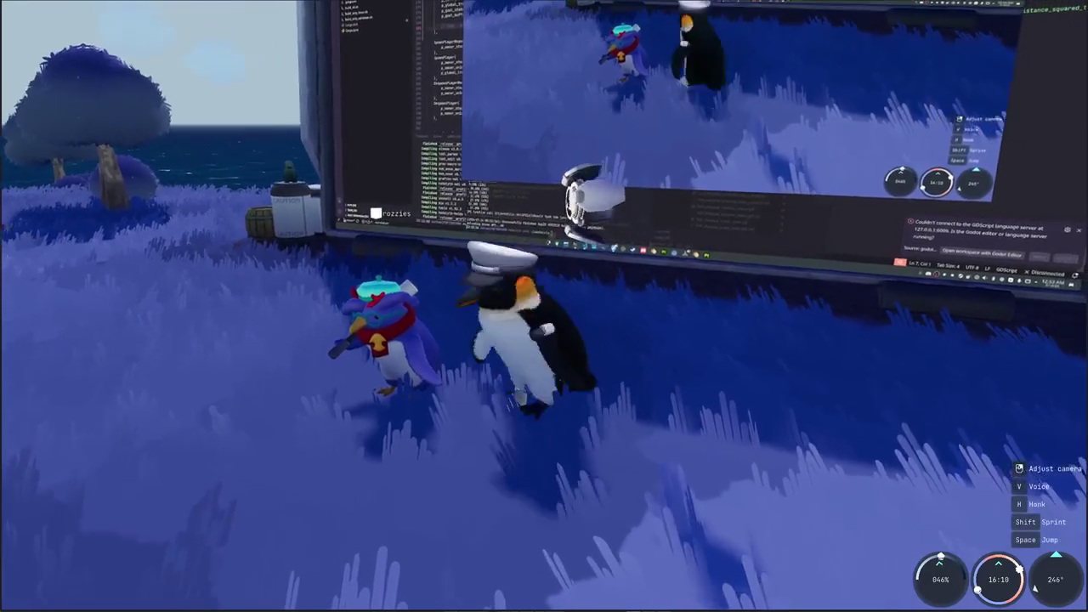
key("h")
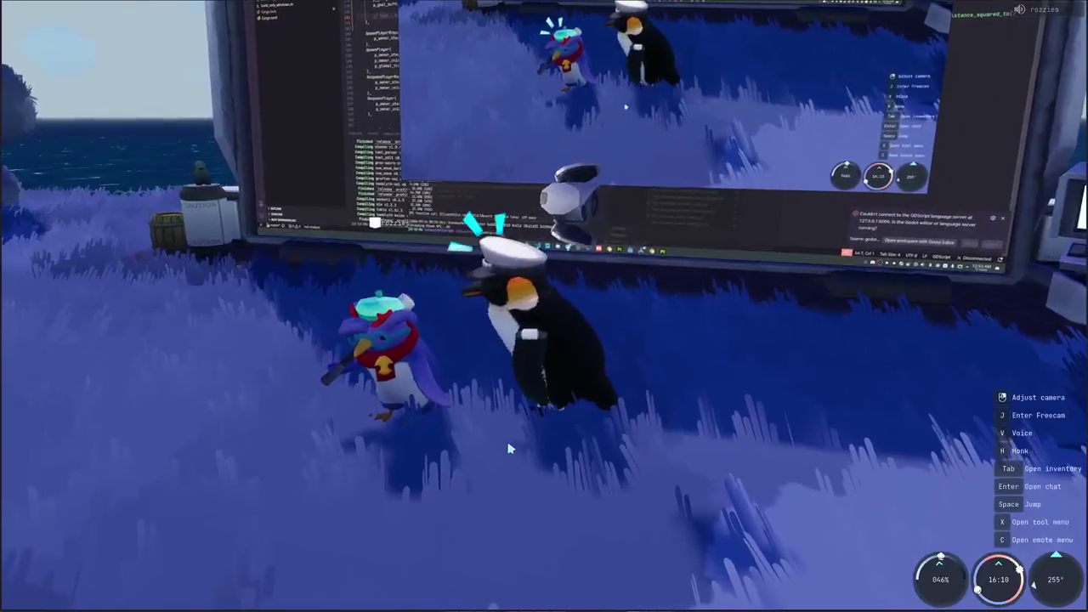
key("Escape")
key("Return")
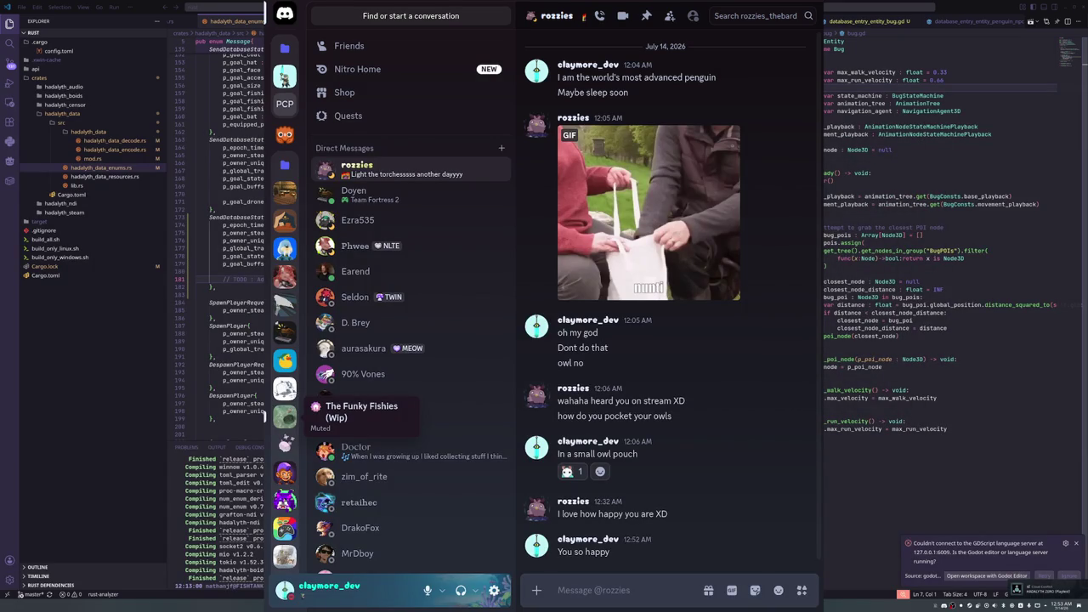
Move past Discord to the terminal's upload log, then raise the Steam library and shift it lower-right
key("alt+Tab")
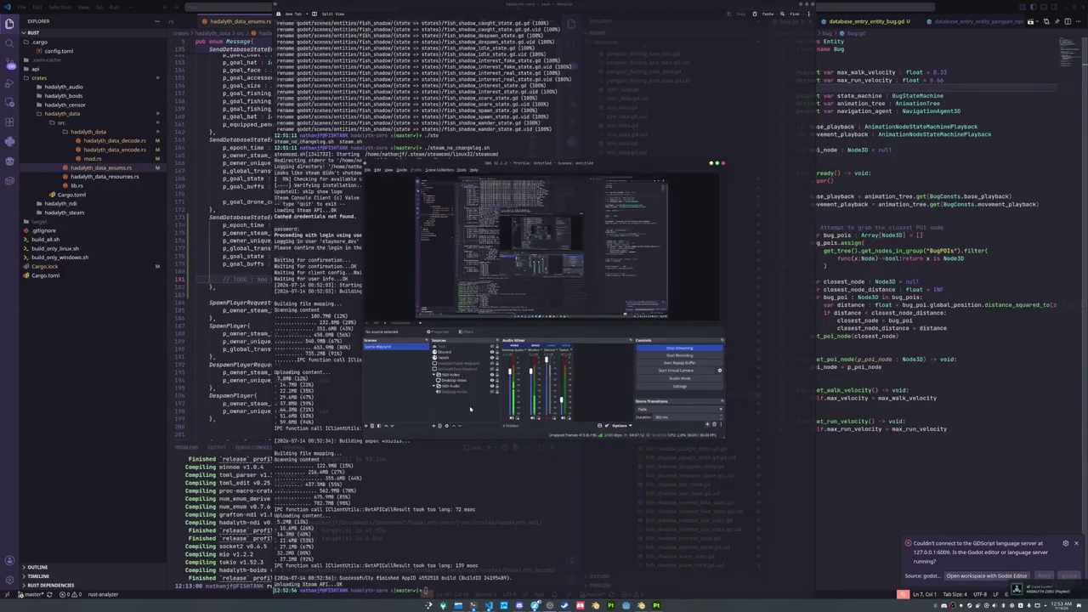
key("alt+Tab")
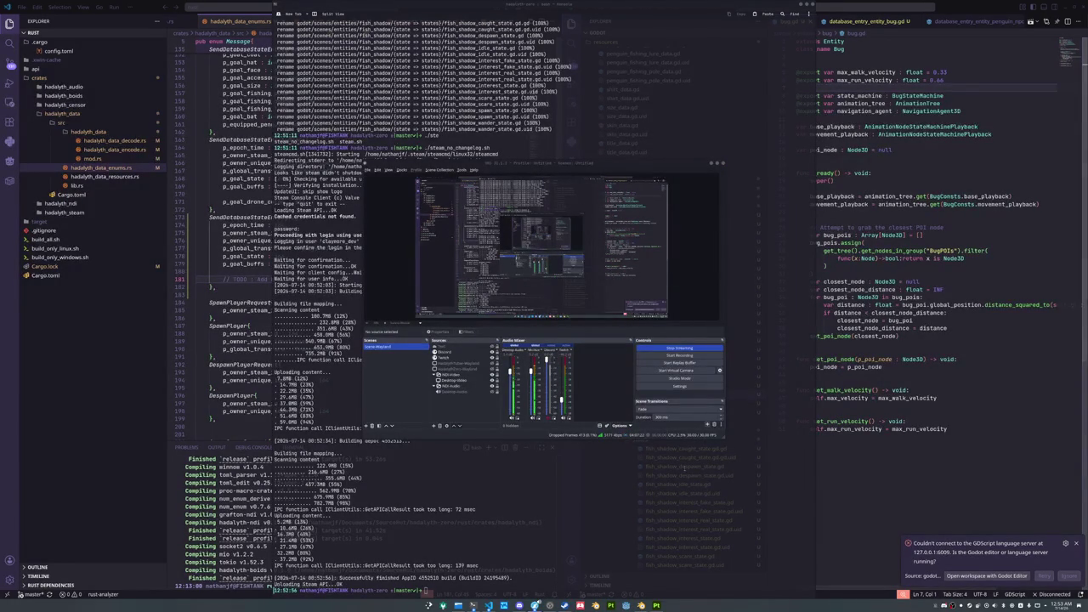
left_click(617, 494)
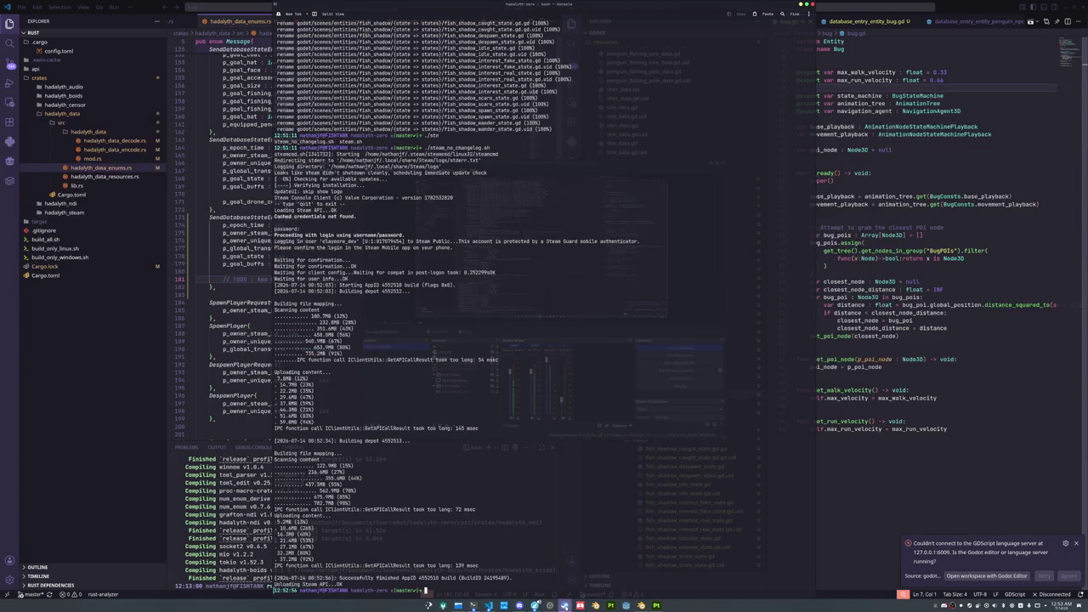
left_click(565, 606)
mouse_move(527, 18)
left_mouse_down()
mouse_move(629, 114)
mouse_move(582, 110)
left_mouse_up()
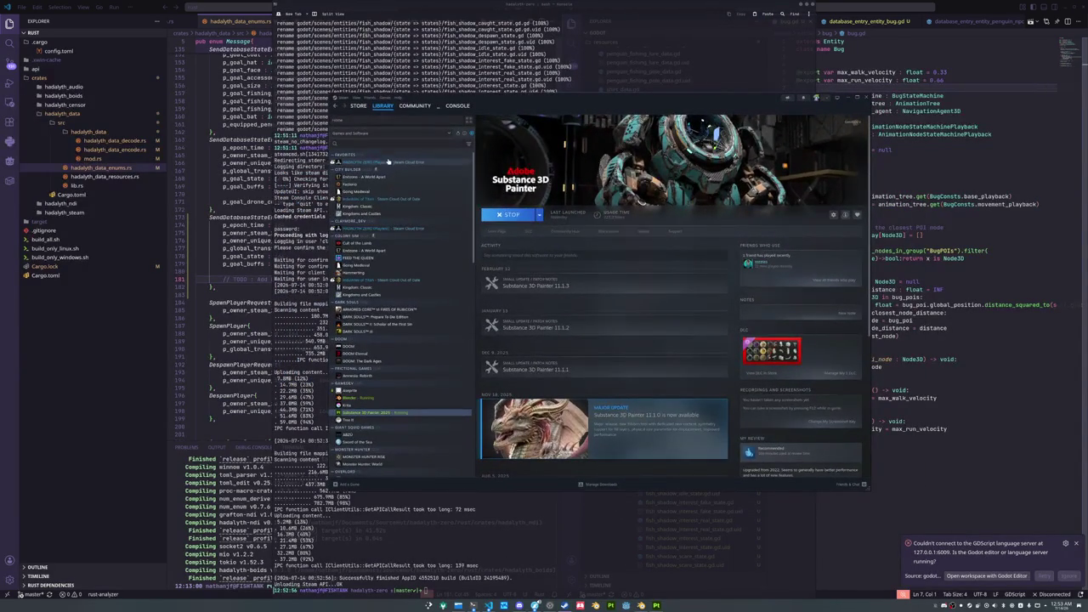
Select HADALYTH ZERO (Playtest) in the library and view my achievements from its page
left_click(379, 161)
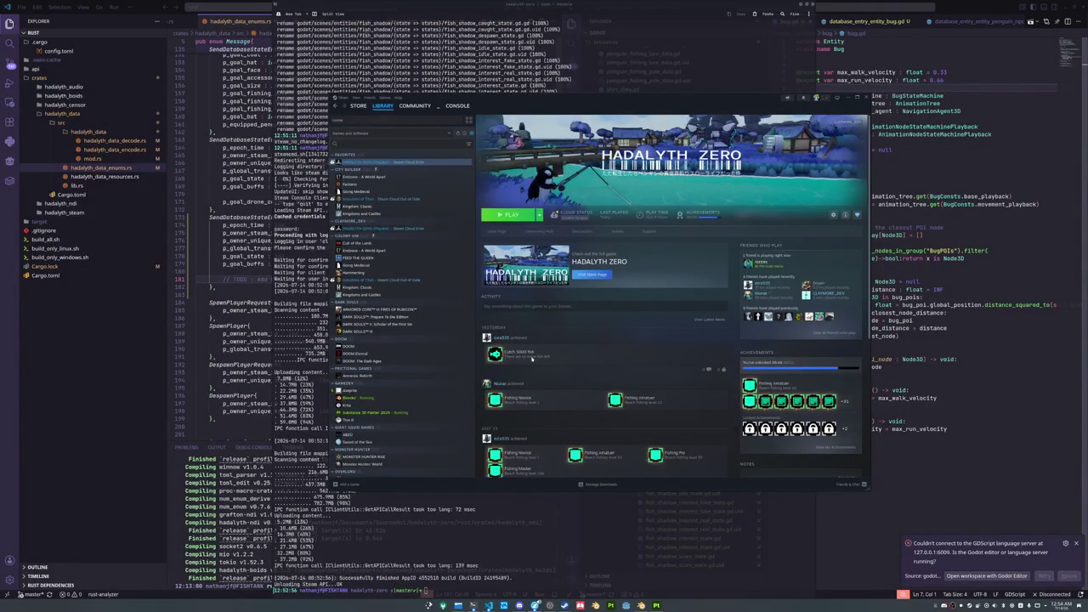
mouse_move(495, 355)
scroll(738, 374, "down", 2)
scroll(736, 381, "down", 1)
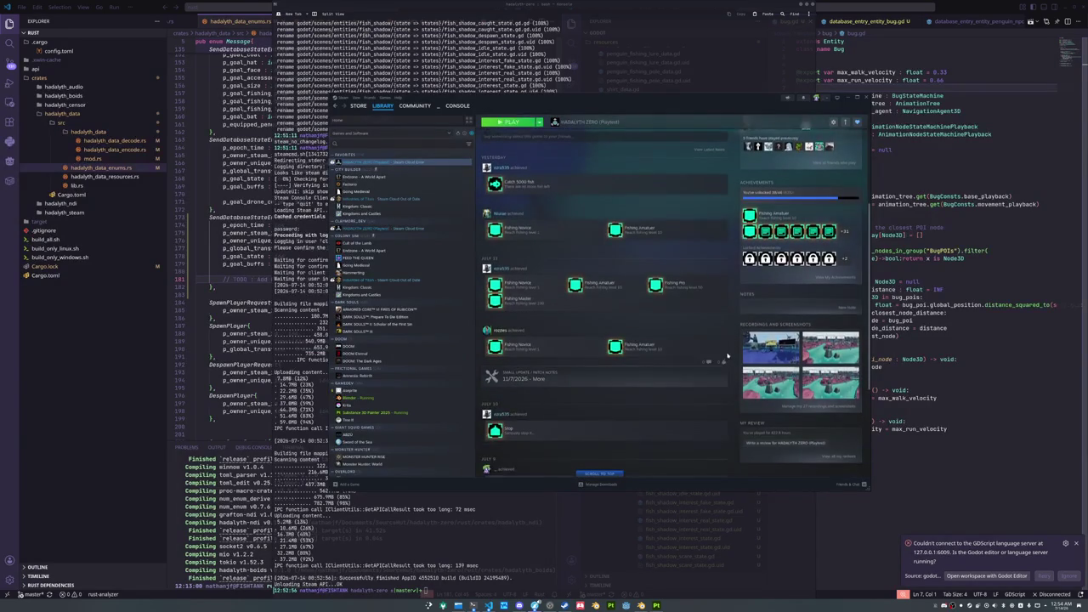
left_click(837, 345)
scroll(686, 335, "down", 2)
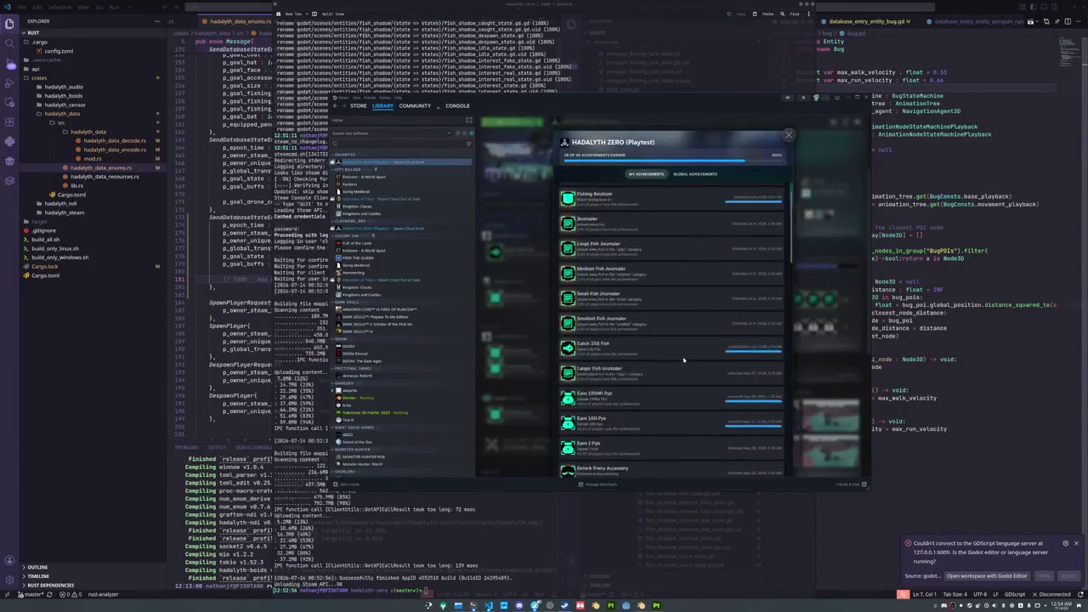
Scroll through the game's global achievement percentages, then close the achievements list
left_click(695, 174)
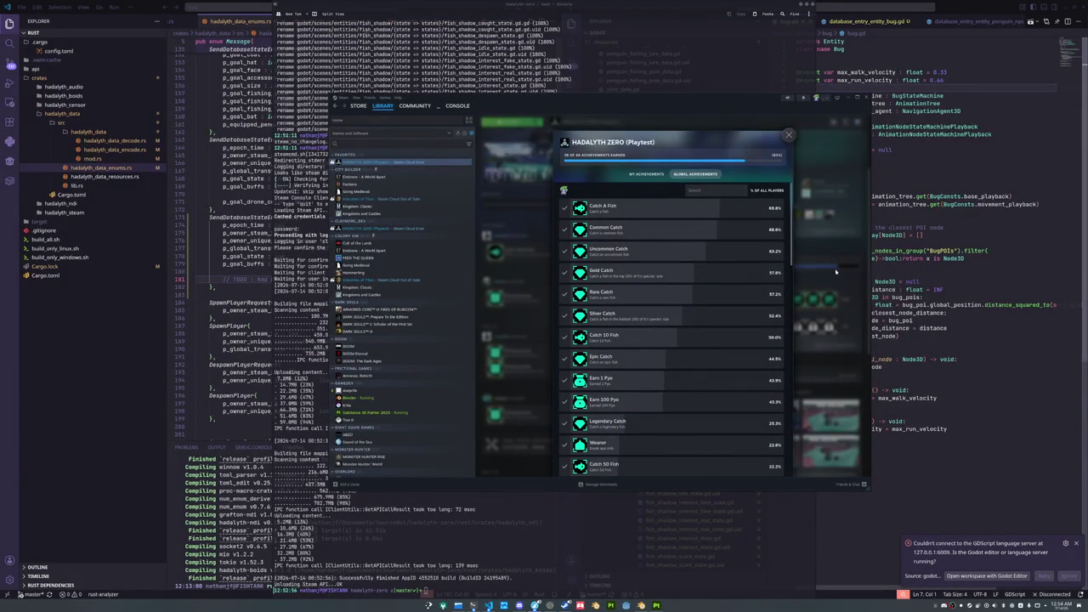
scroll(702, 323, "down", 4)
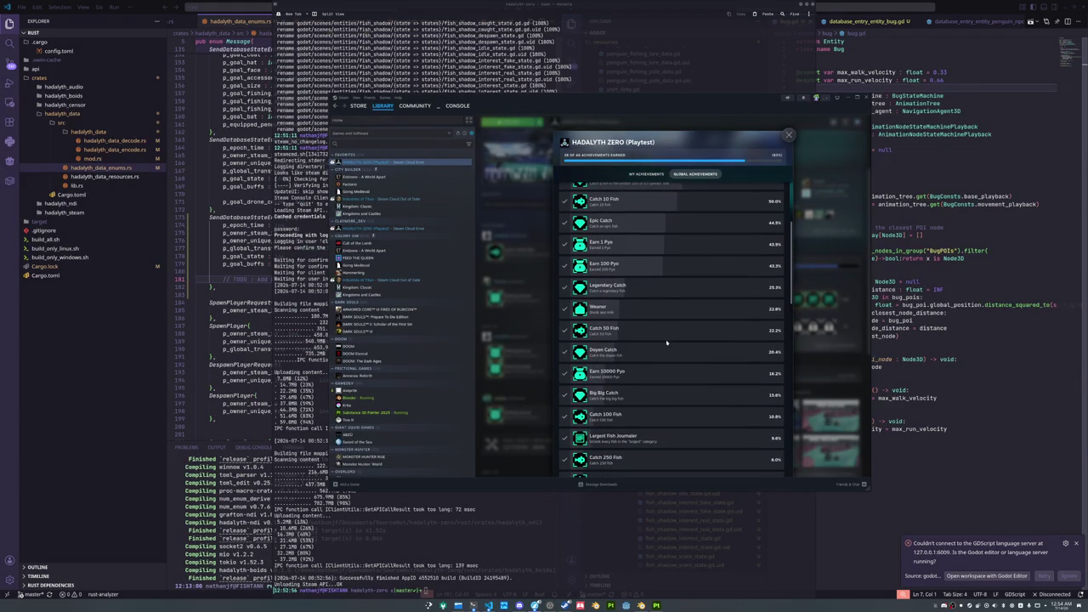
scroll(666, 343, "down", 10)
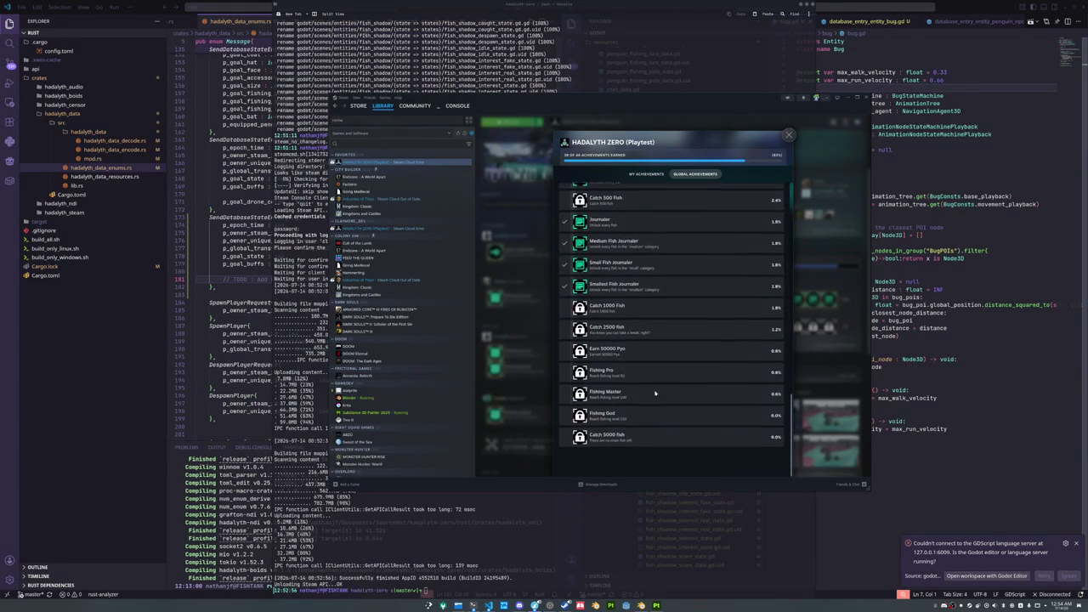
left_click(551, 433)
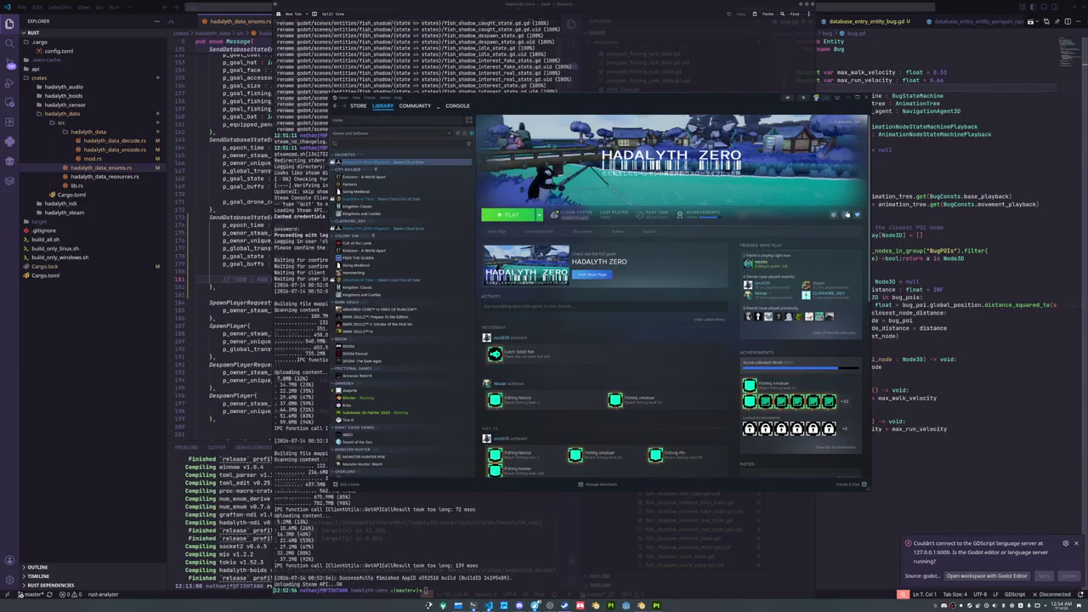
Check the playtest's Installed Files in its Properties, then close the Properties dialog
left_click(834, 215)
left_click(812, 254)
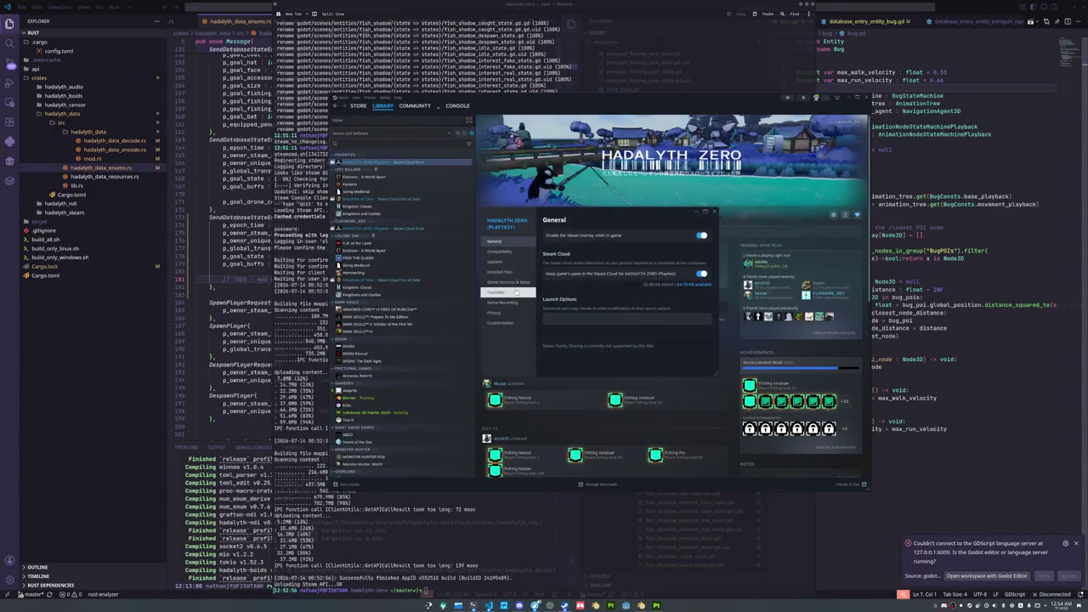
left_click(506, 272)
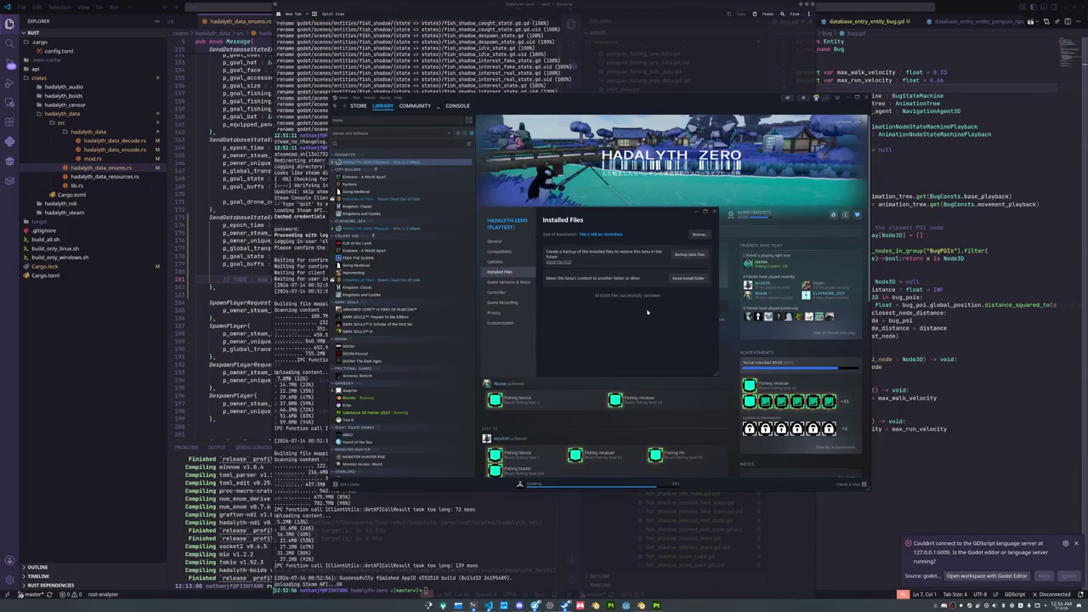
left_click(714, 211)
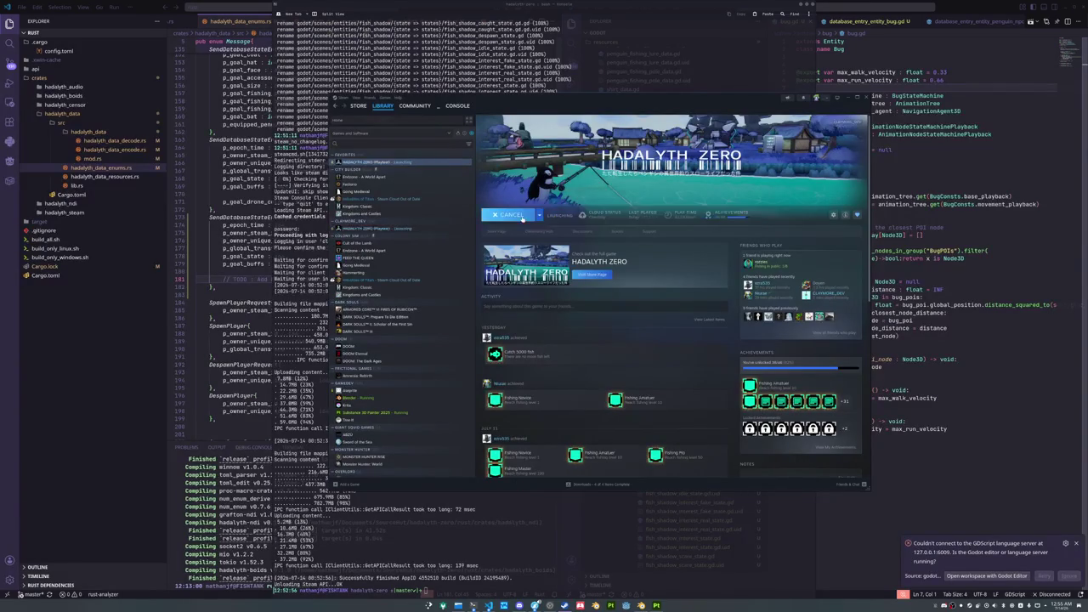
Play the HADALYTH ZERO playtest, resolving the cloud conflict by keeping the Local Save
left_click(537, 215)
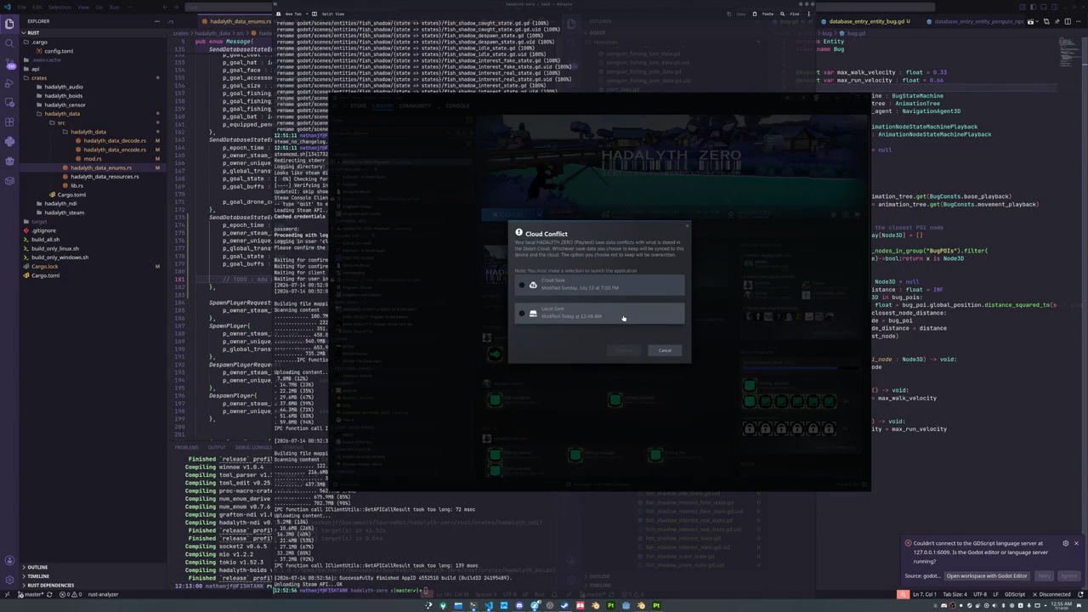
left_click(623, 316)
left_click(629, 357)
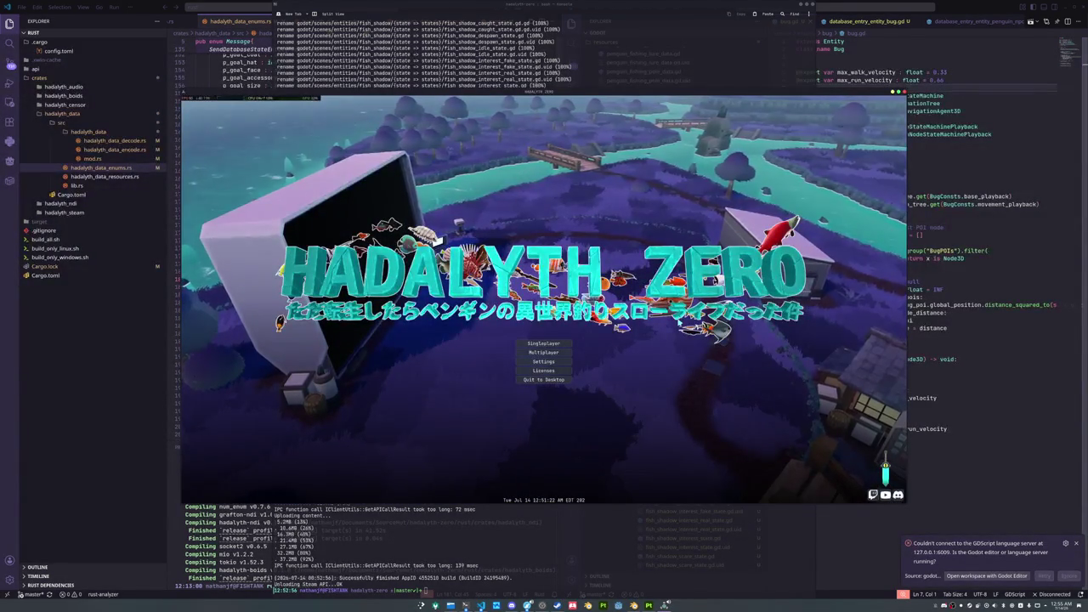
Create a public Multiplayer lobby with 8 members and orbit the camera around the spawned penguin
left_click(543, 351)
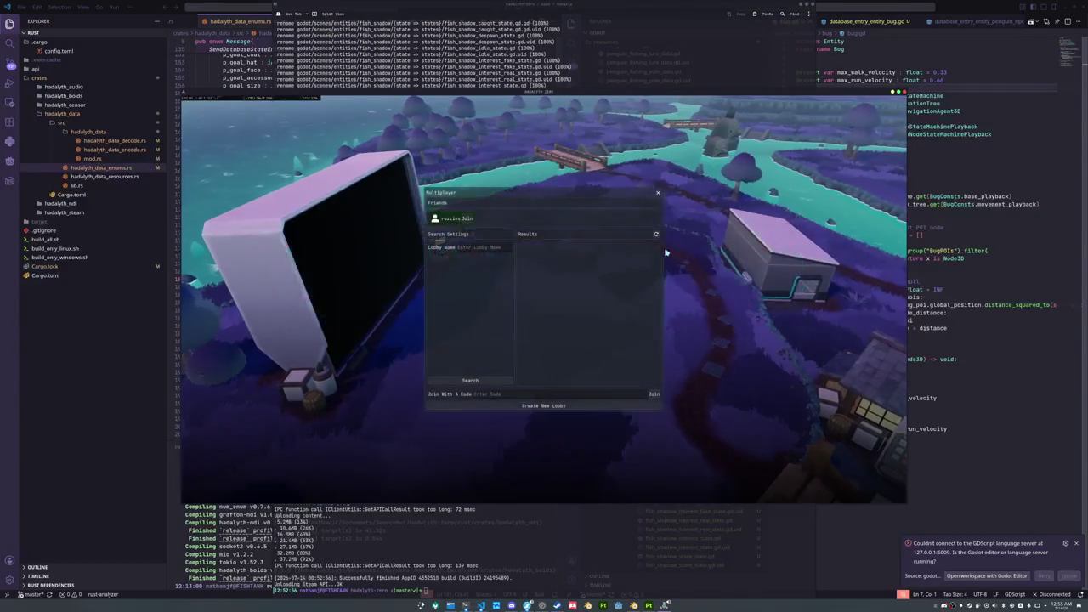
left_click(564, 406)
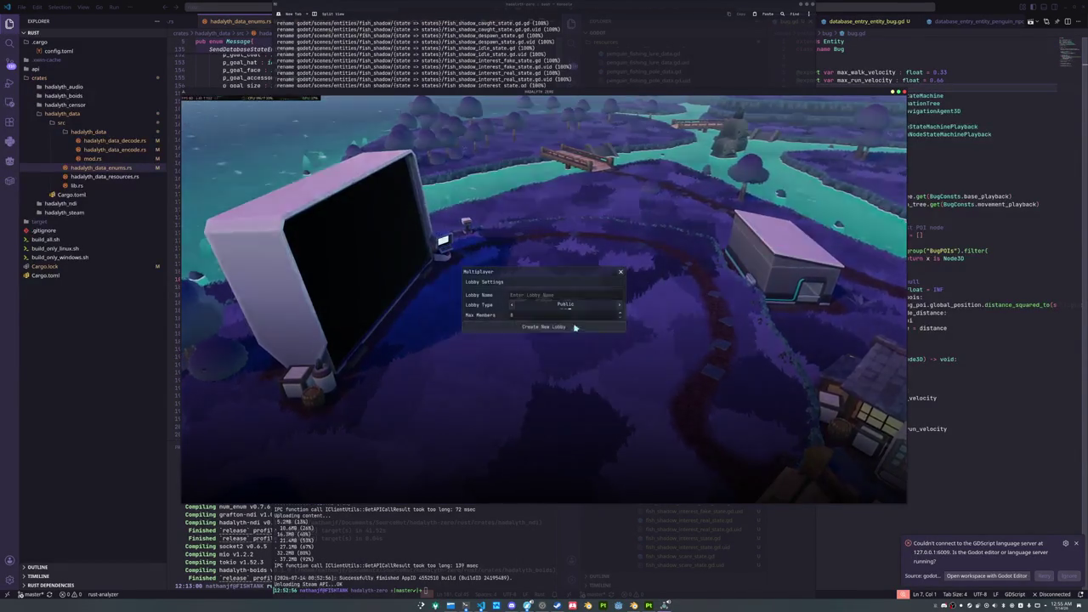
left_click(596, 326)
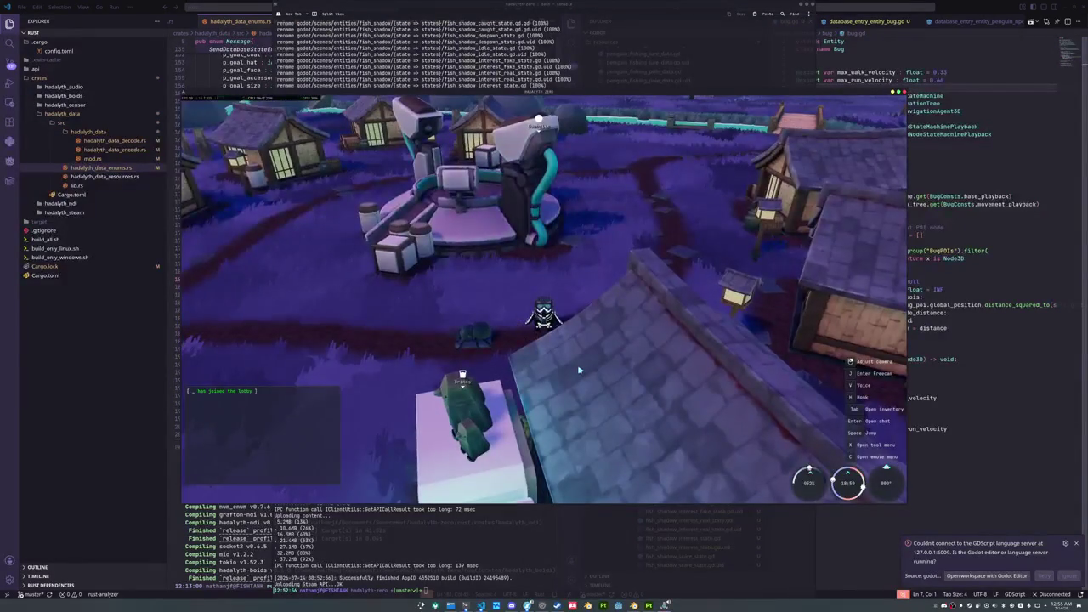
left_click_drag(551, 352, 557, 345)
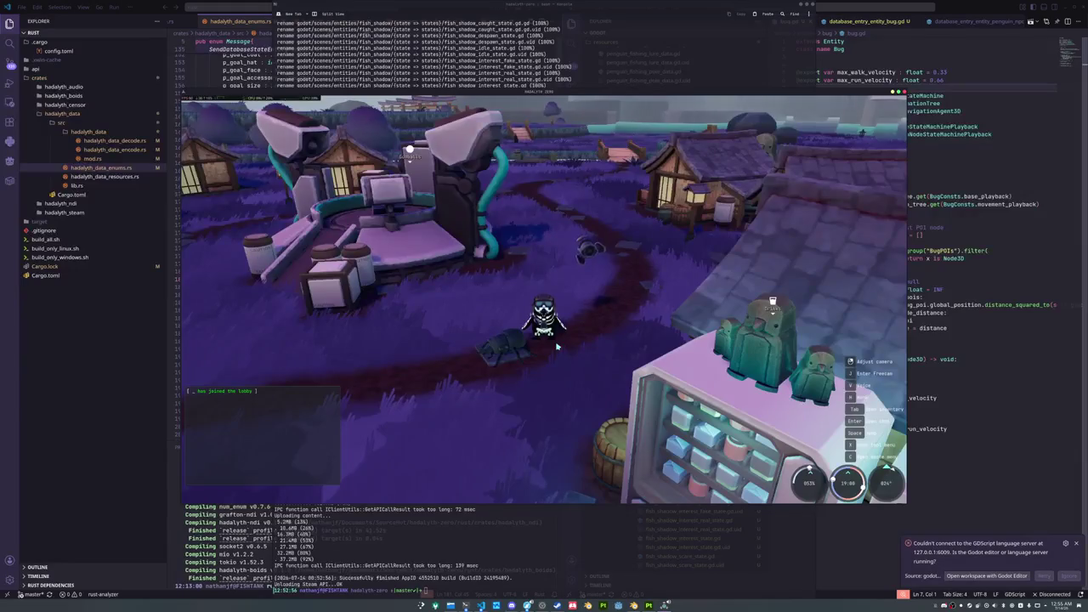
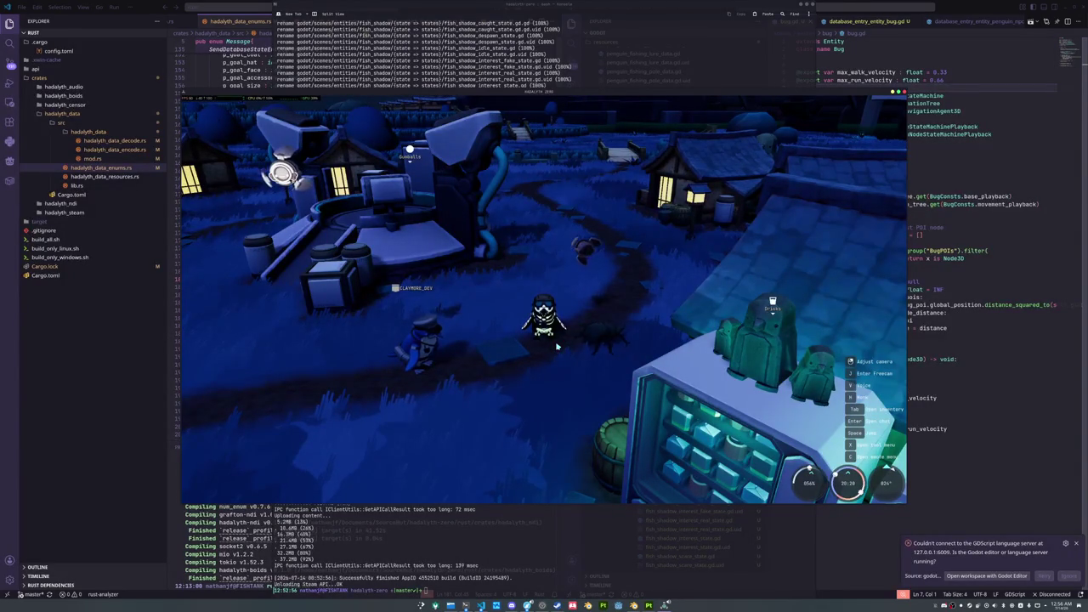
Walk around the night village and orbit the camera toward the lit houses
key("d")
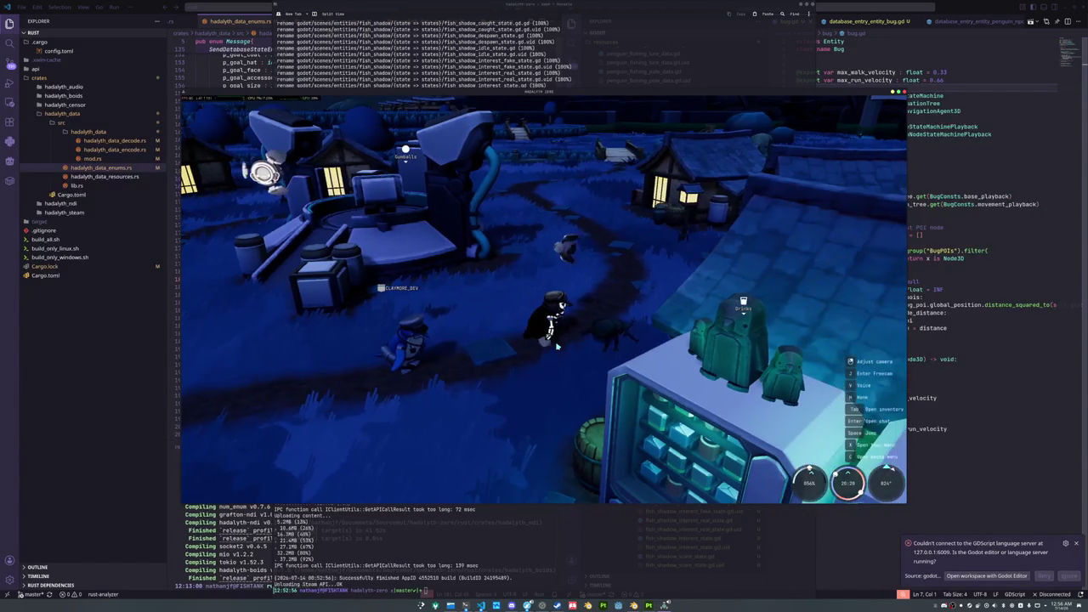
left_click_drag(557, 346, 556, 328)
key("s")
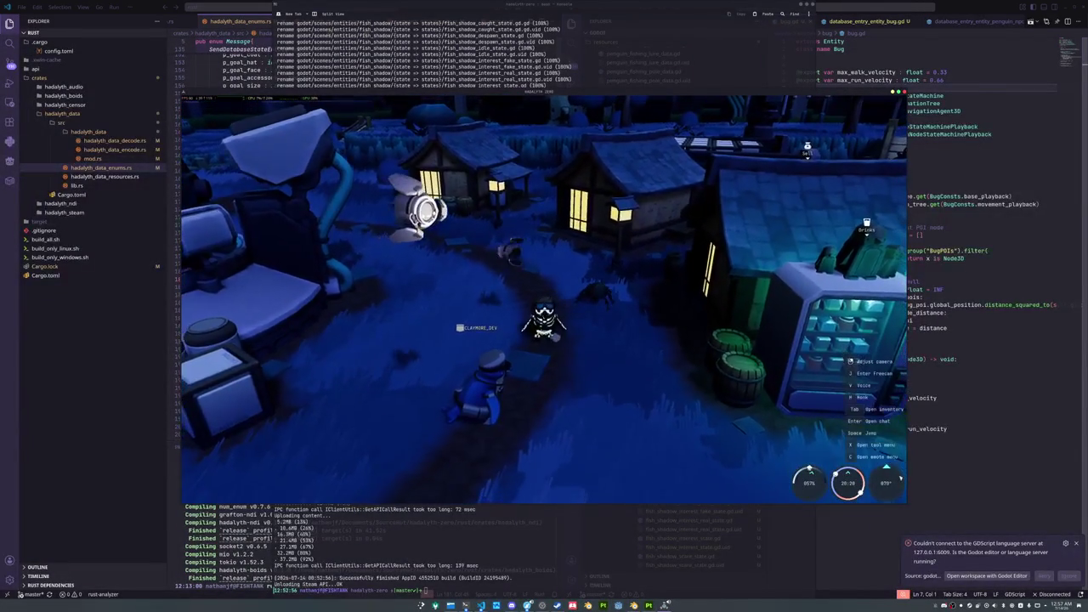
key("w")
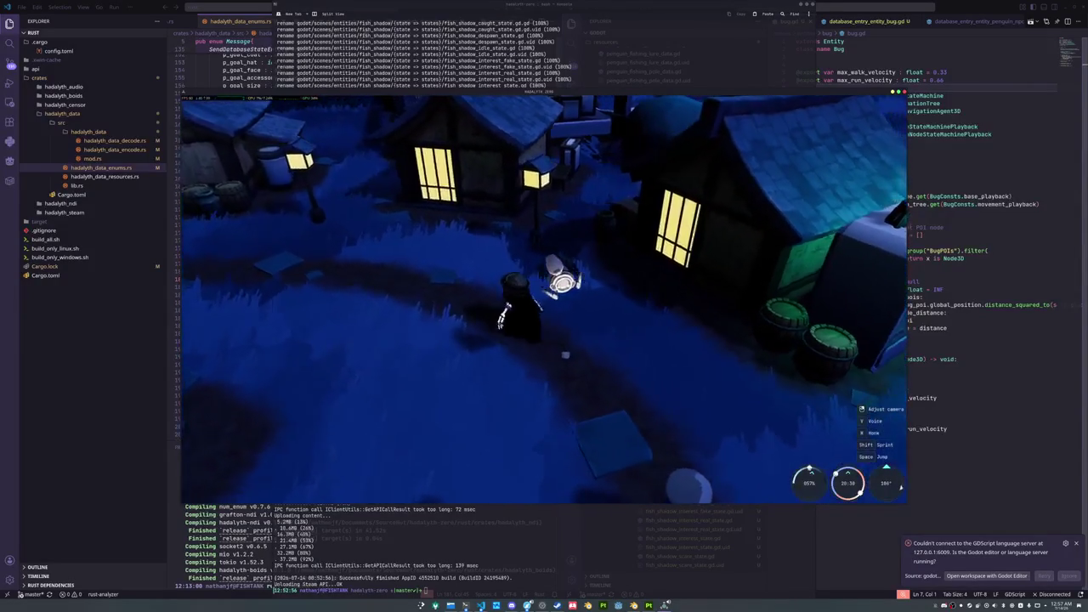
key("s")
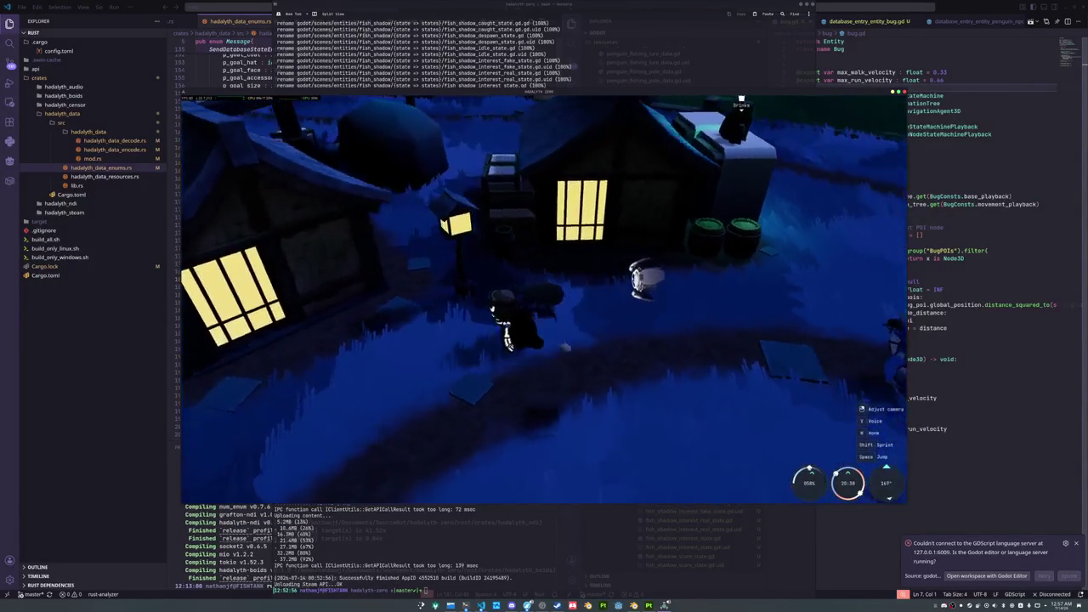
Head up to the lit houses and bring up the inventory of caught fish
key("w")
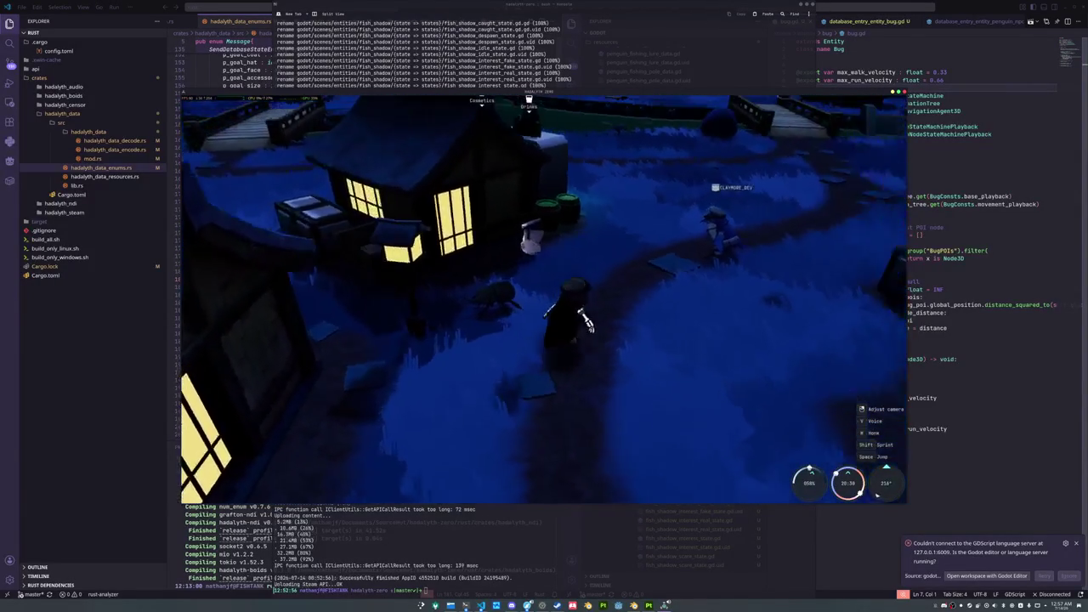
key("w")
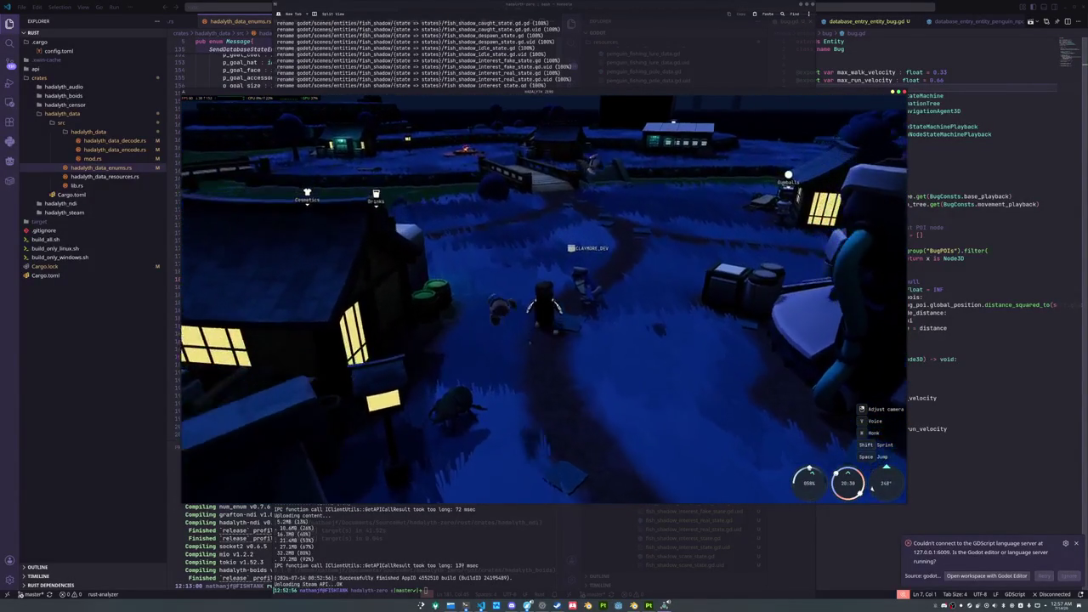
key("w")
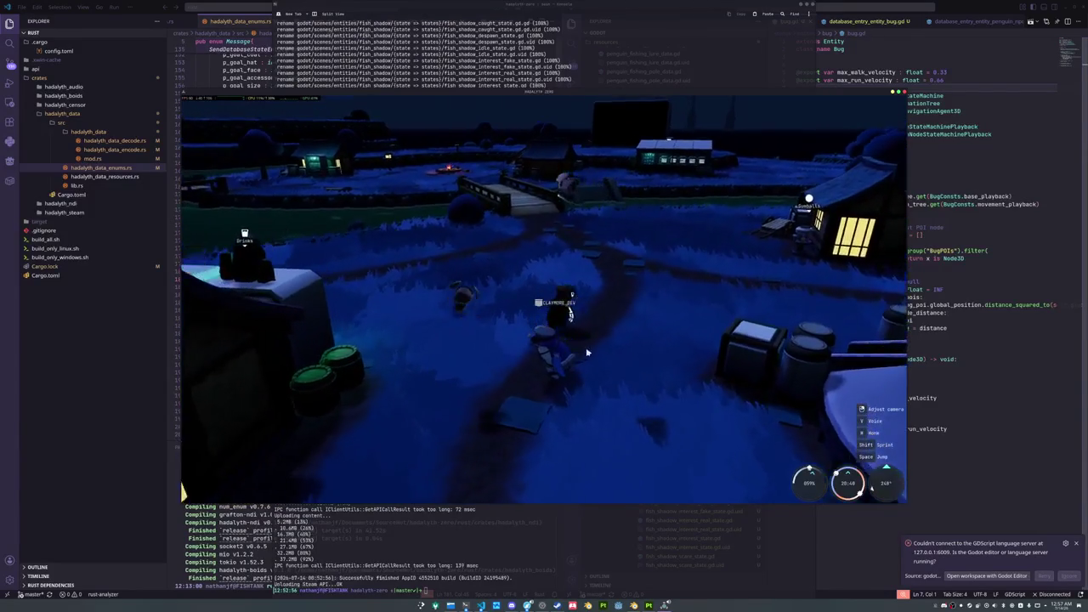
key("Tab")
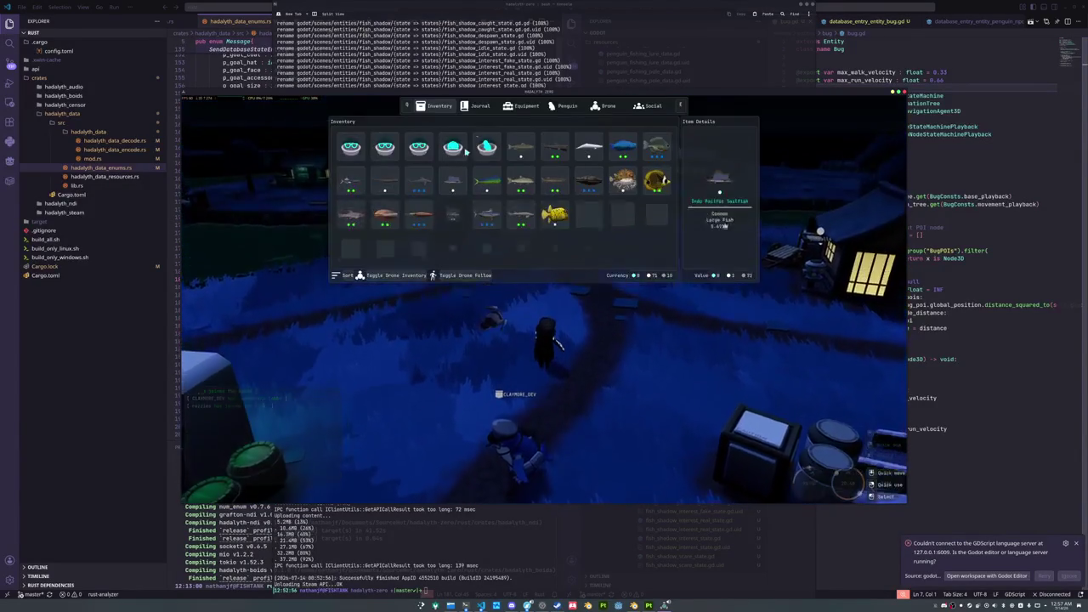
In the fish journal, scroll down to the Large fish, pin the Goliath Grouper, then close it
key("q")
key("q")
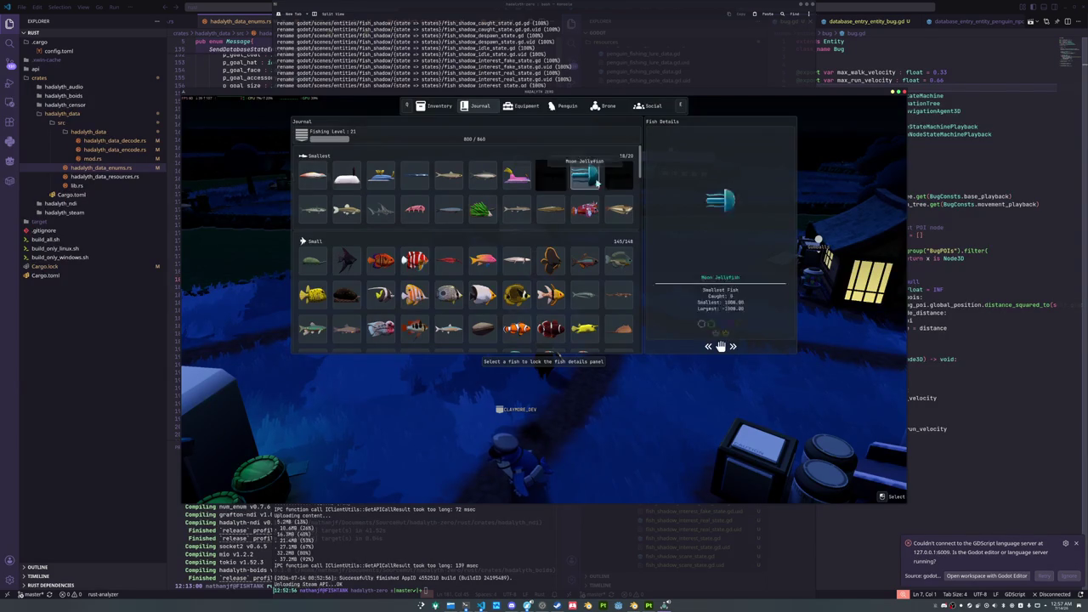
scroll(619, 180, "down", 5)
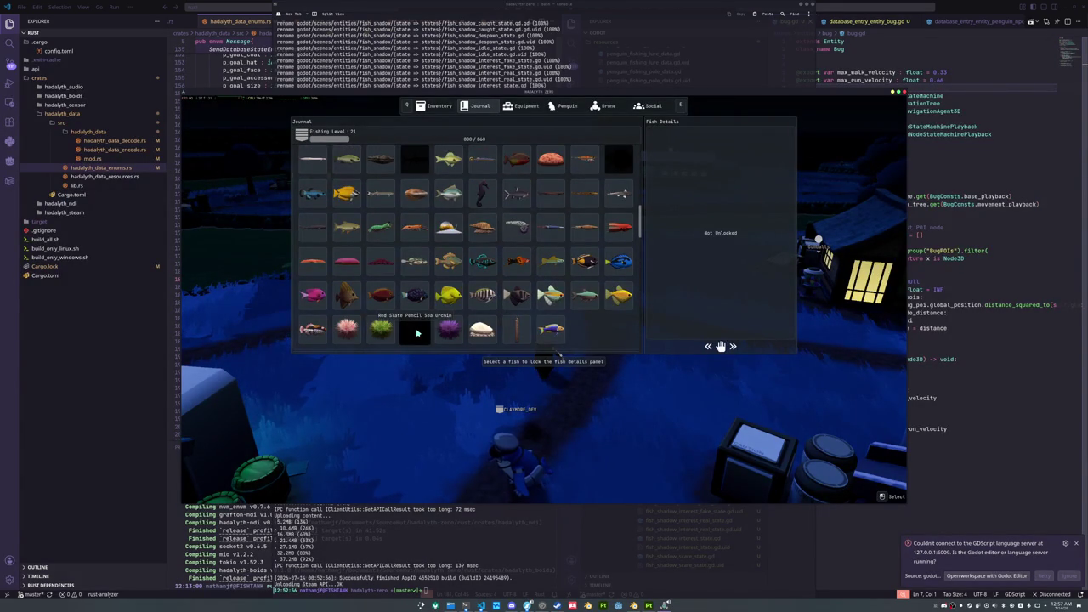
scroll(417, 334, "down", 8)
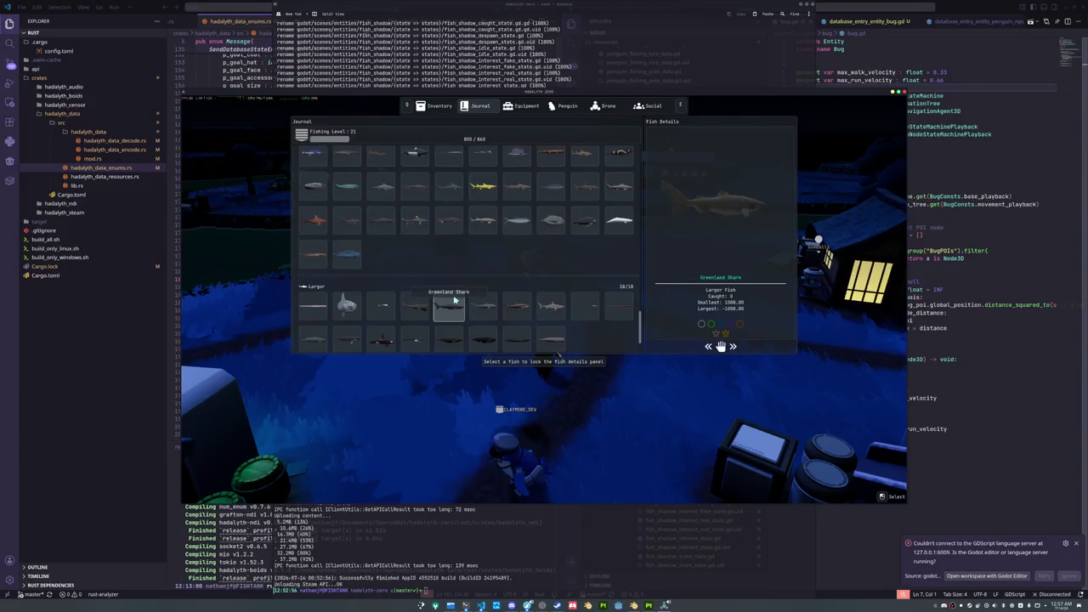
scroll(454, 299, "up", 8)
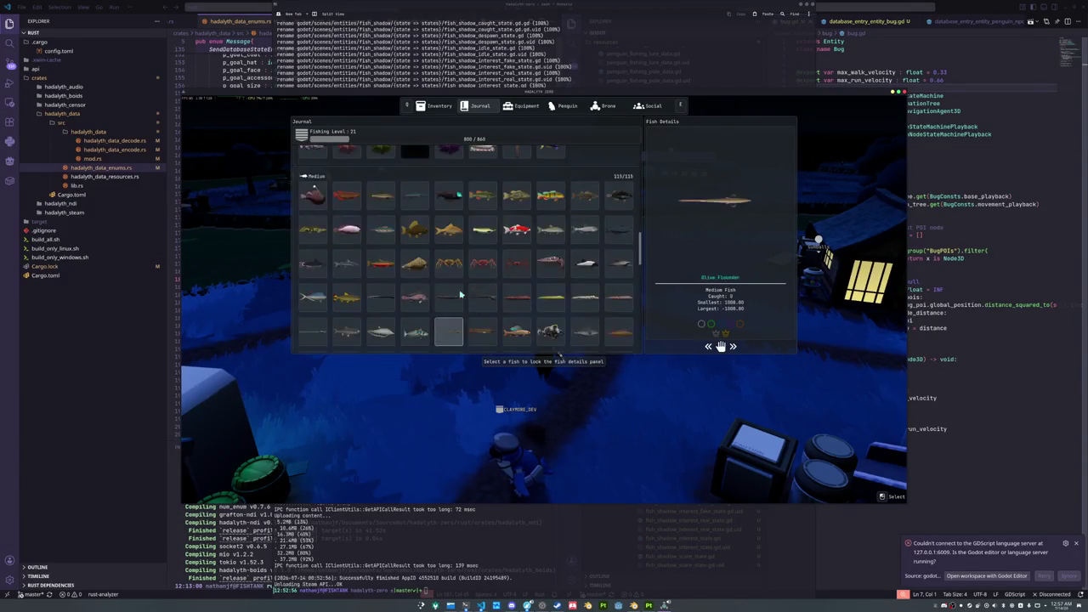
scroll(460, 295, "down", 5)
left_click(482, 269)
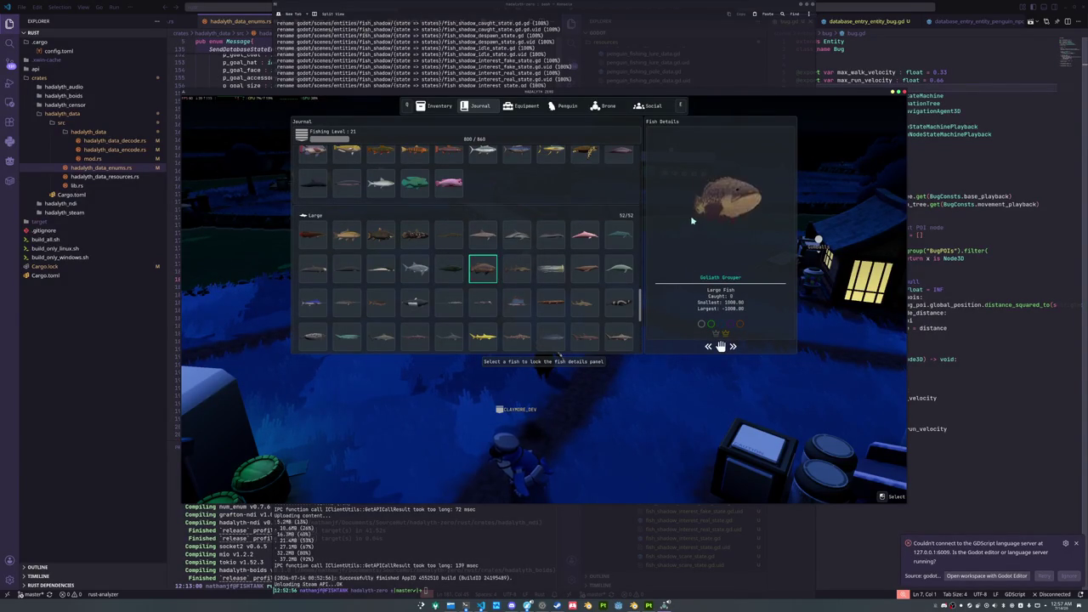
key("Escape")
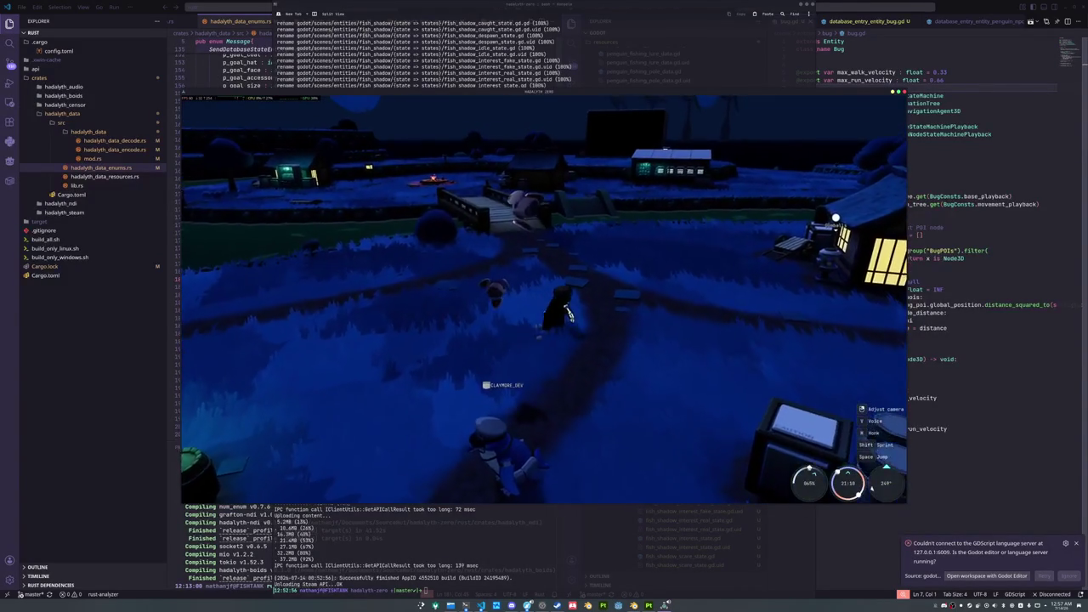
Walk up to the vending machines and check the Cosmetics Blindbox's cost
key("w")
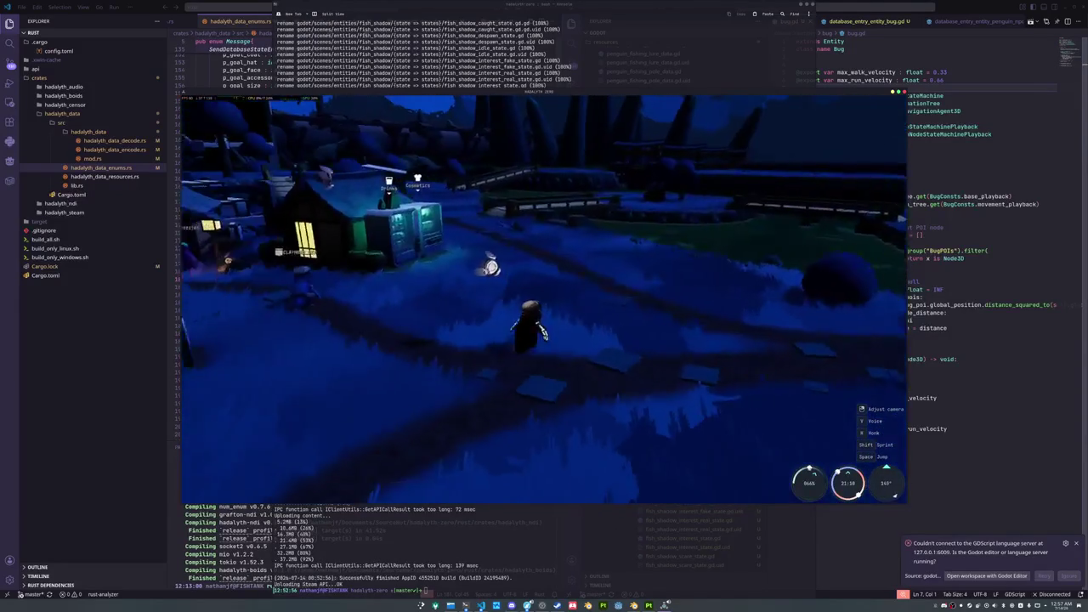
key("w")
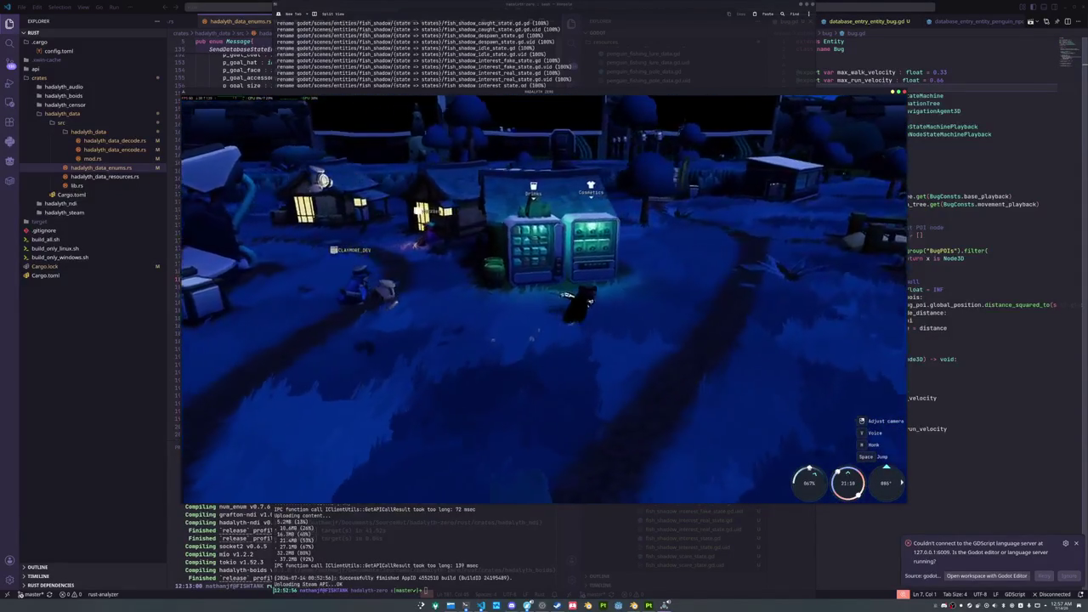
key("w")
key("e")
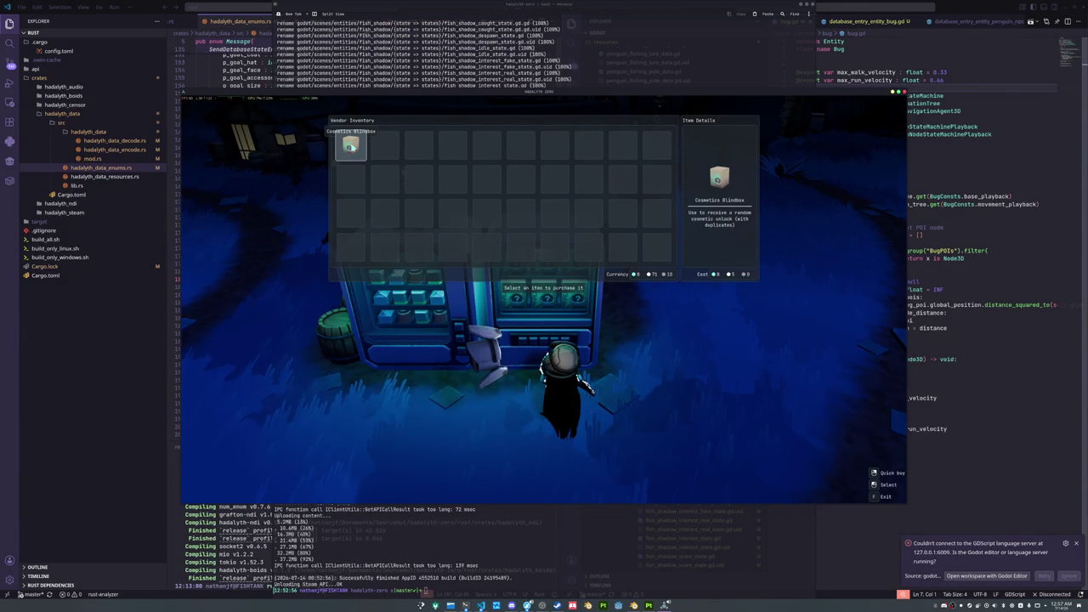
left_click(350, 144)
Close the vendor list, walk away and tilt the camera down onto the character
key("Escape")
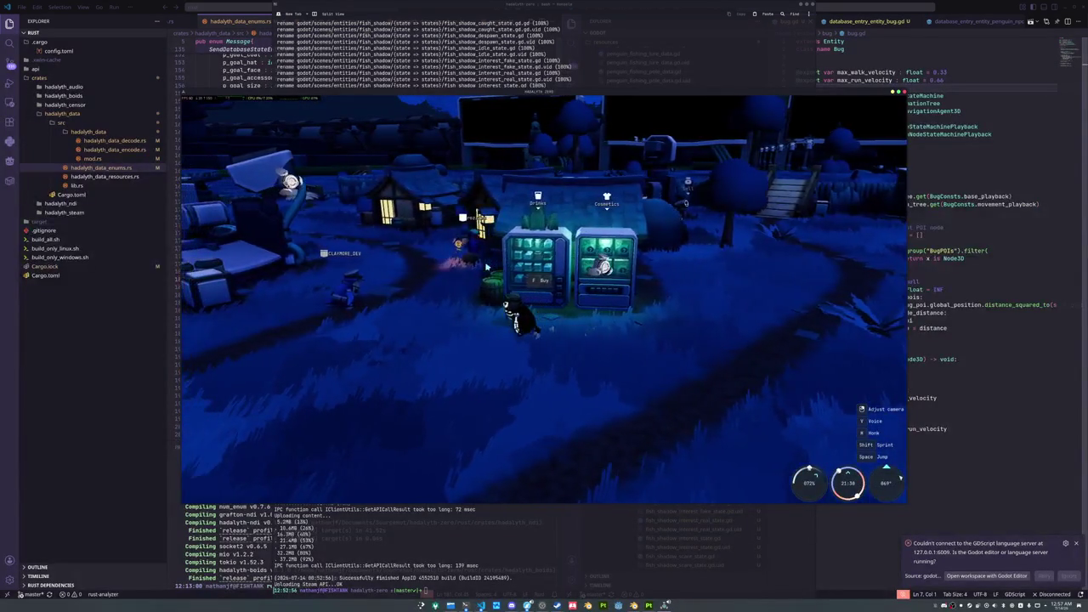
key("a")
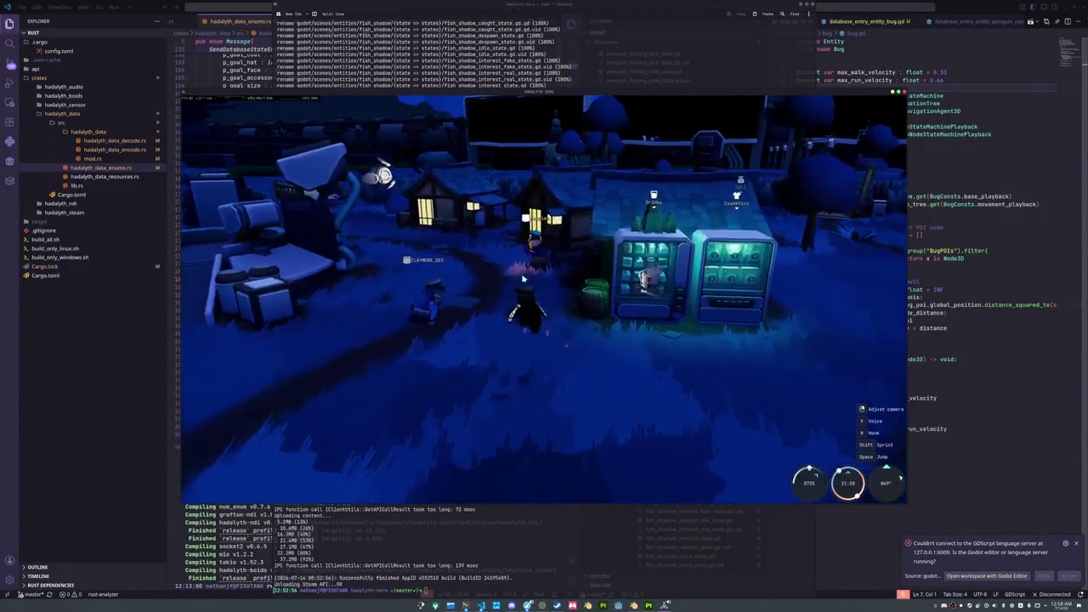
scroll(527, 279, "up", 2)
mouse_move(527, 278)
left_mouse_down()
mouse_move(566, 319)
mouse_move(595, 321)
left_mouse_up()
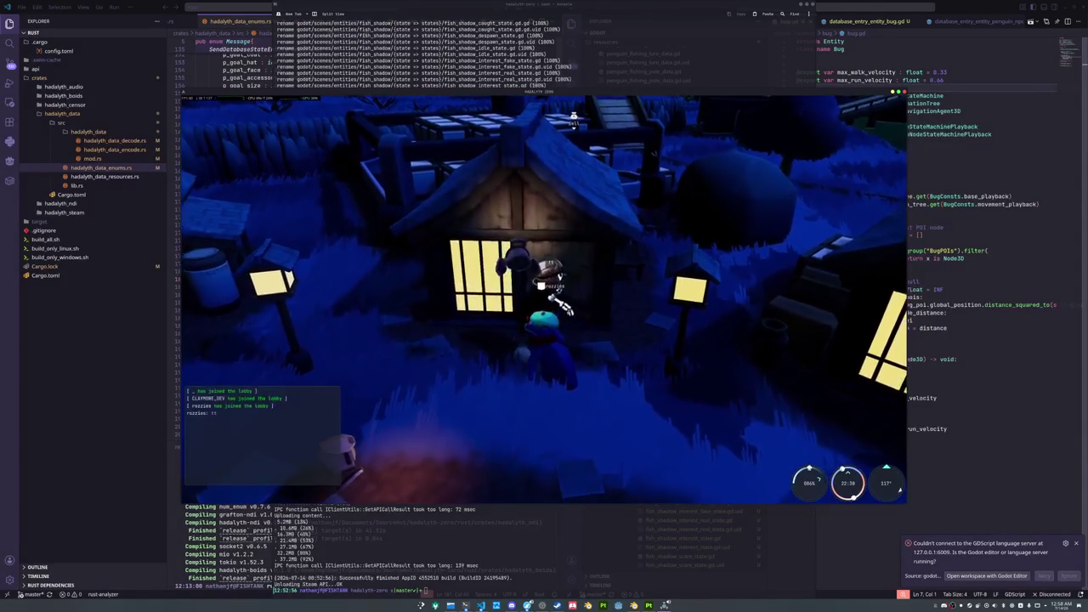
Open the chat box, then leave it and resume looking around
key("Return")
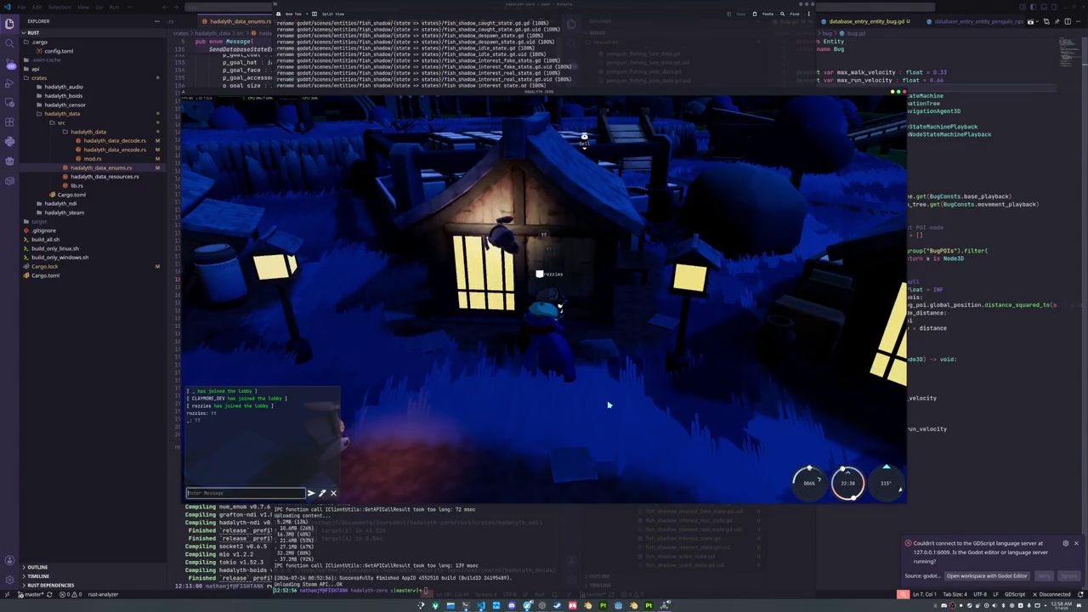
left_click(557, 409)
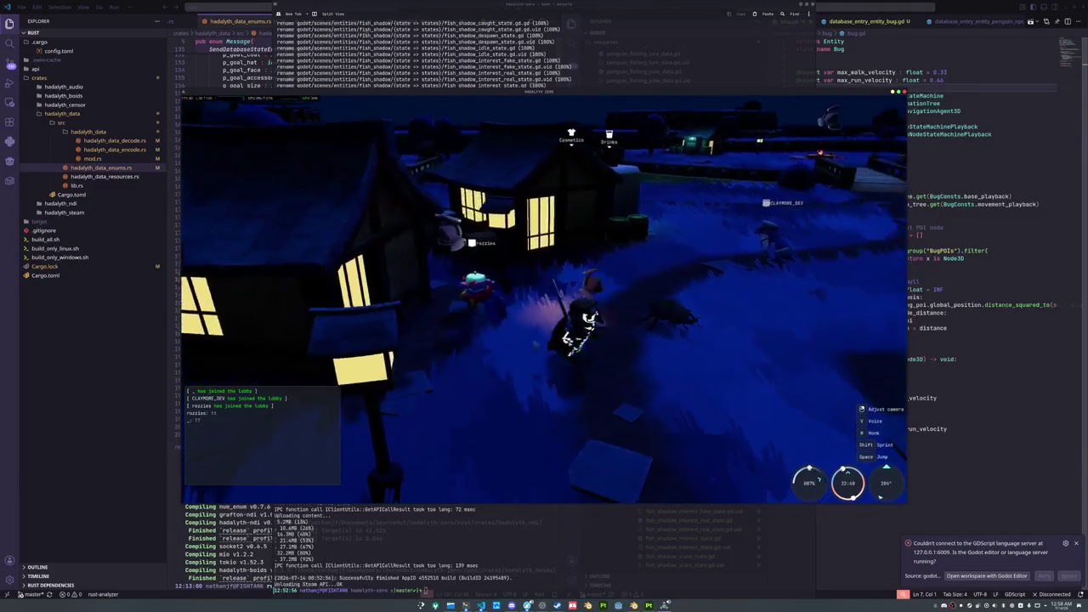
Walk through the village past the houses toward the pier
key("w")
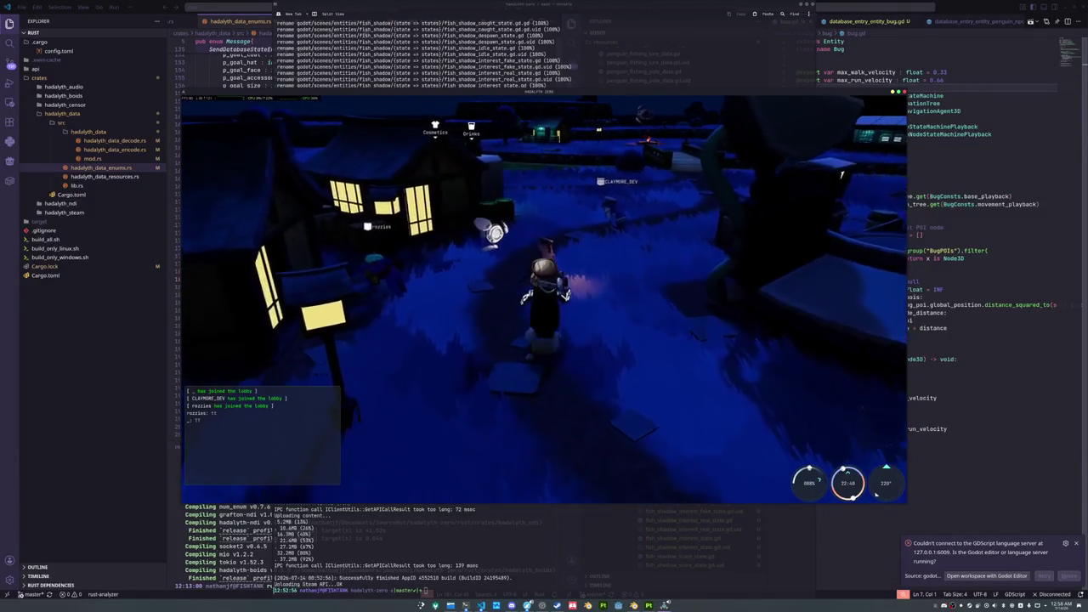
key("w")
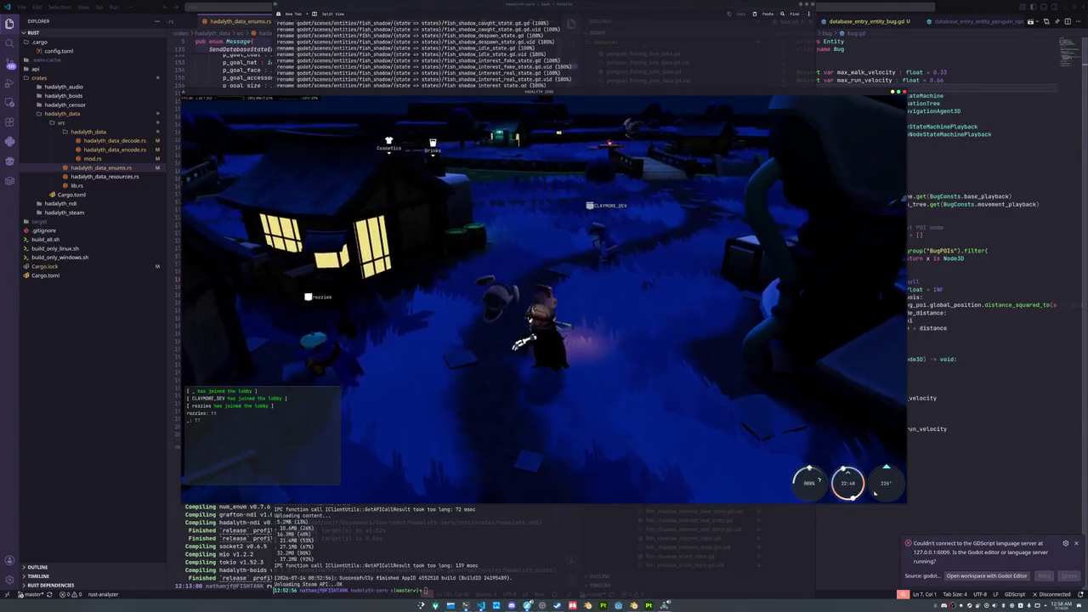
key("w")
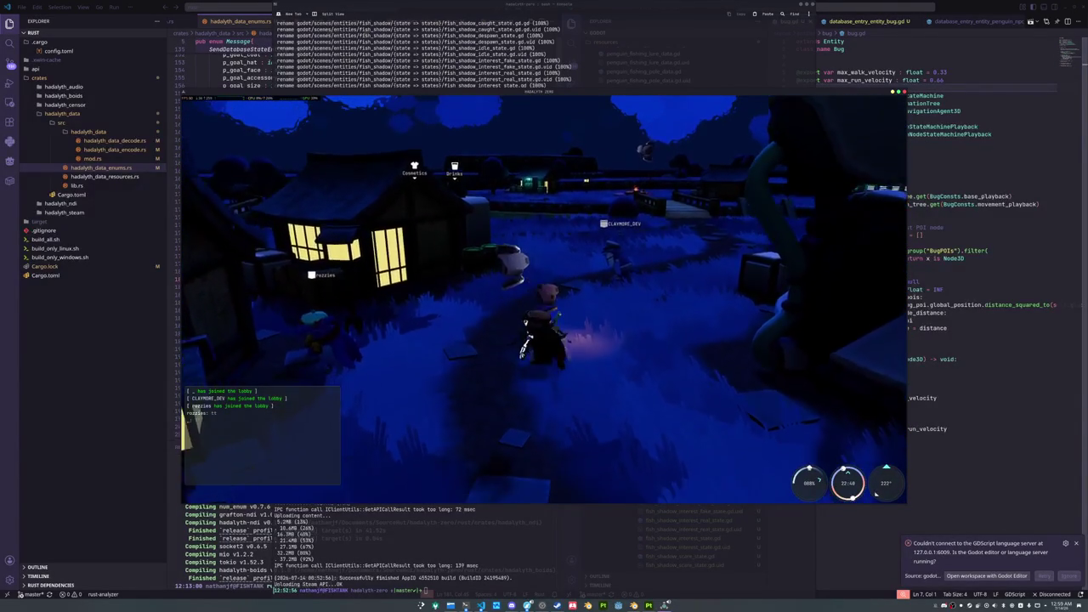
key("s")
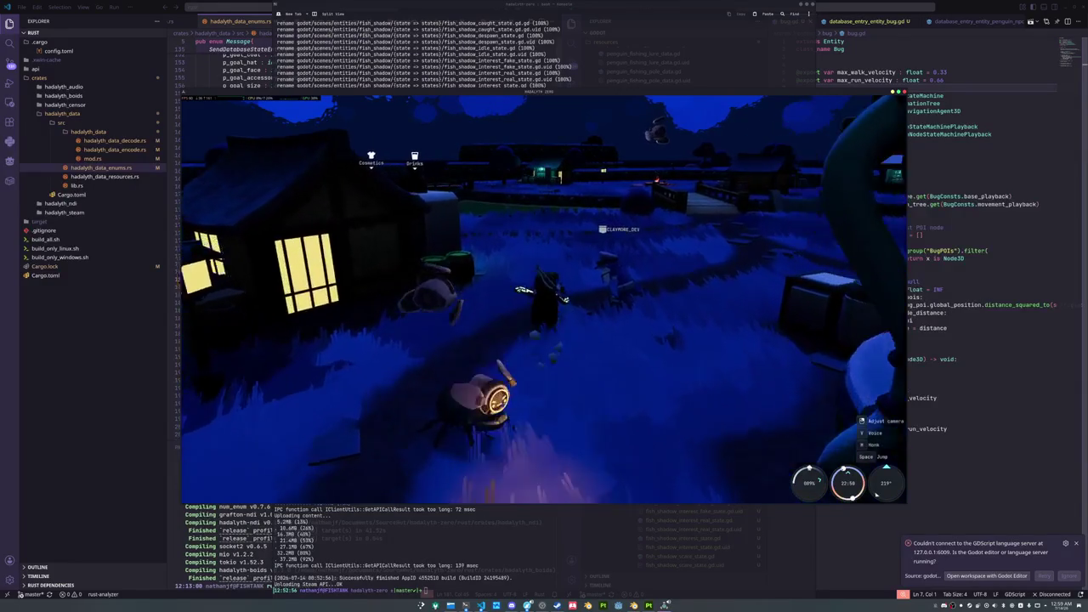
key("d")
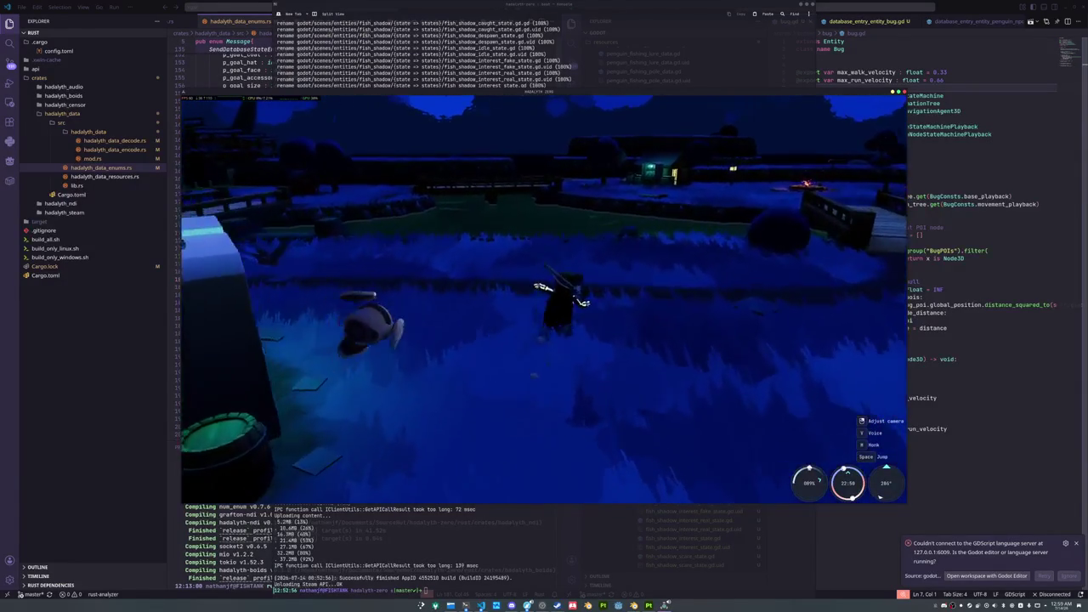
key("w")
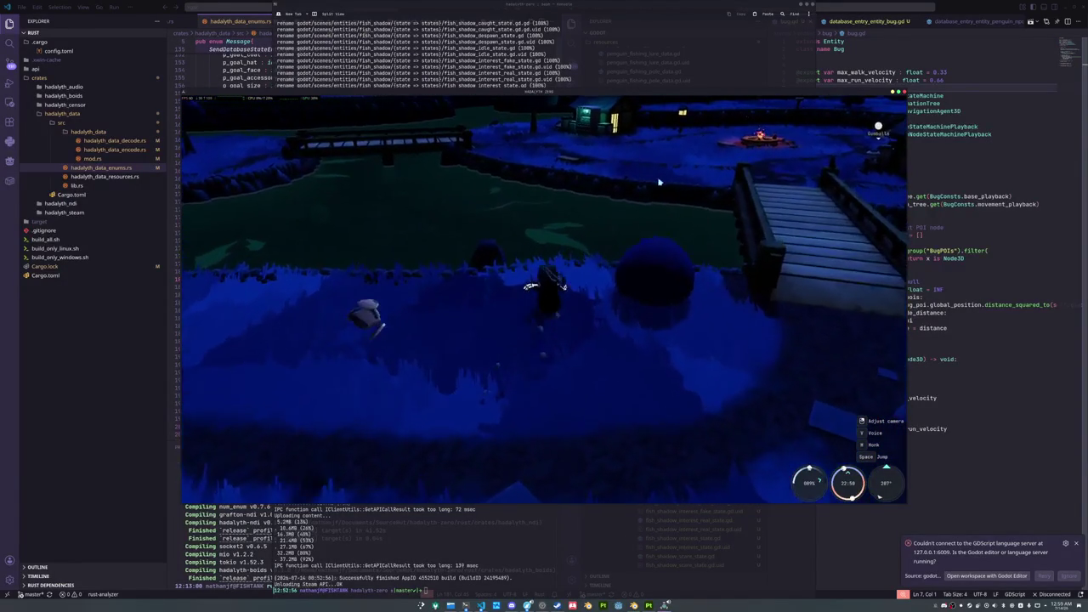
Take out the fishing pole, cast into the pond and land a Runic Leech
key("w")
key("f")
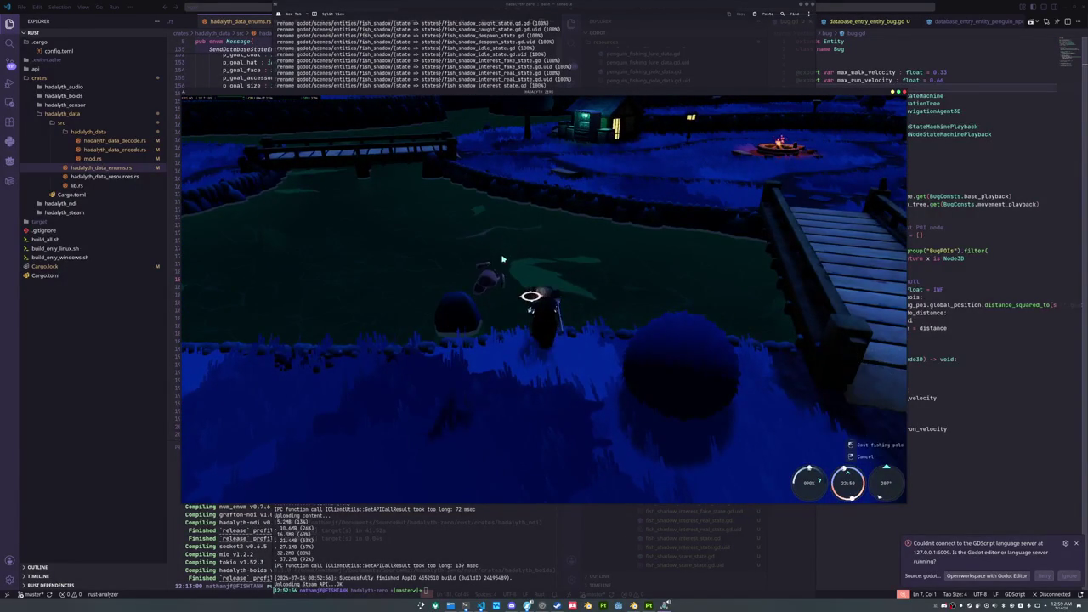
left_click(531, 447)
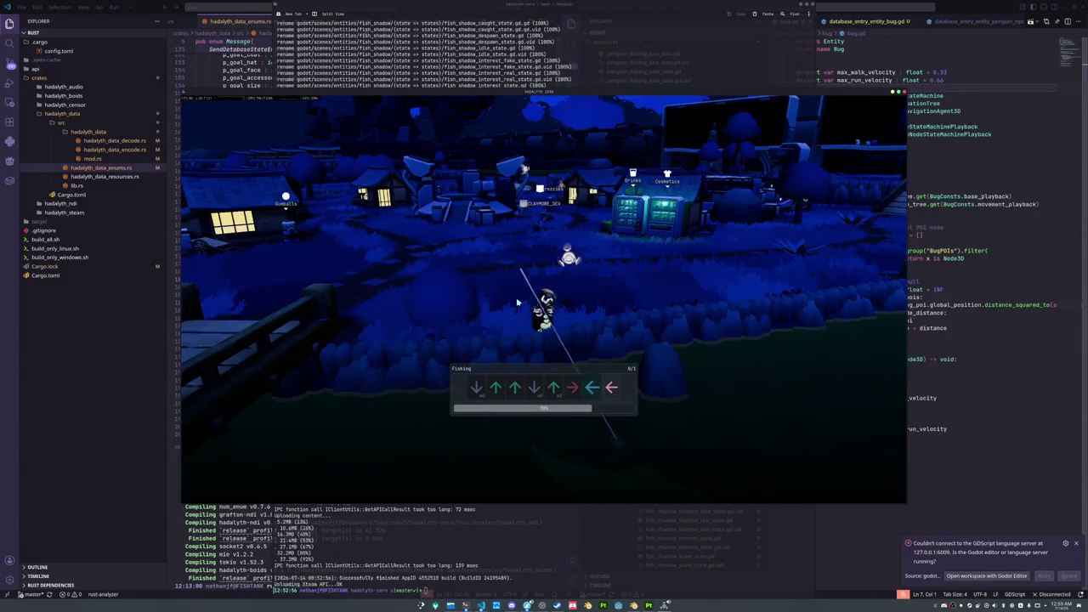
key("Left")
key("Left")
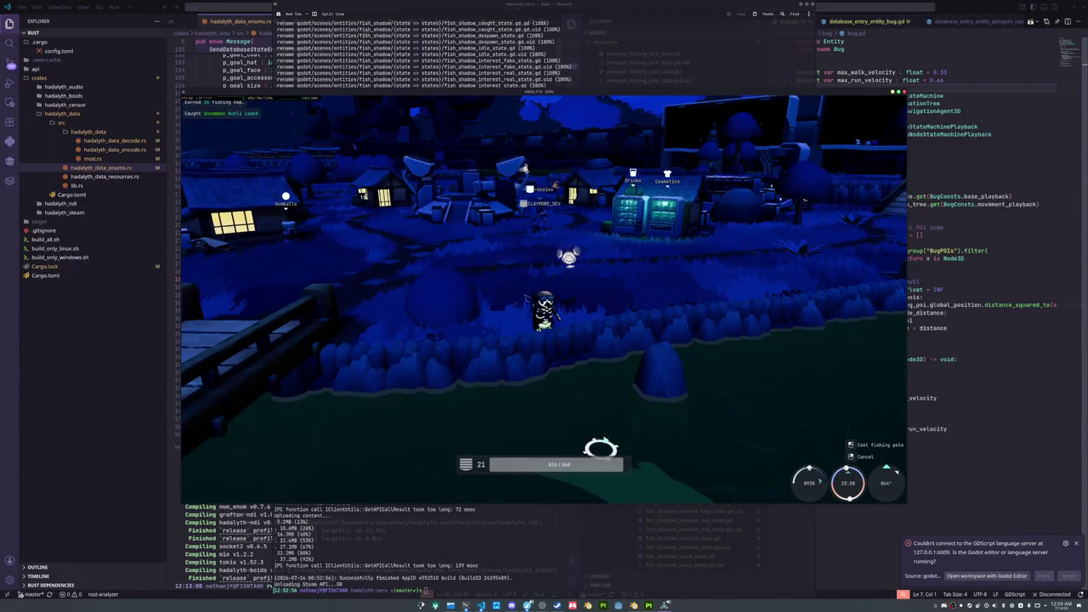
Cast again, hook the bite and match the arrow sequence to land the Humpback Dolphin
left_click(645, 361)
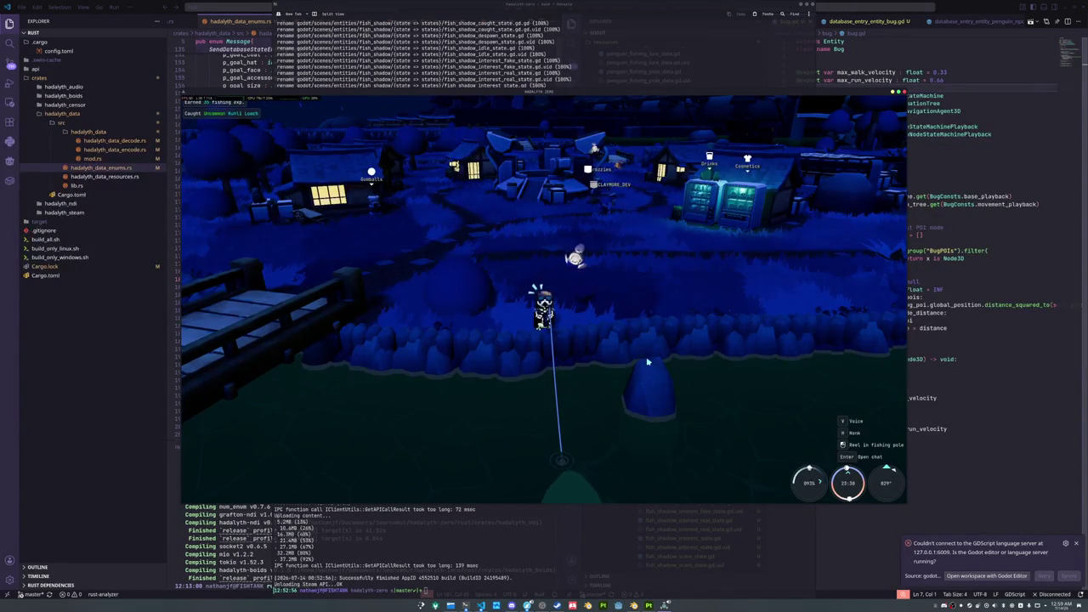
left_click(628, 339)
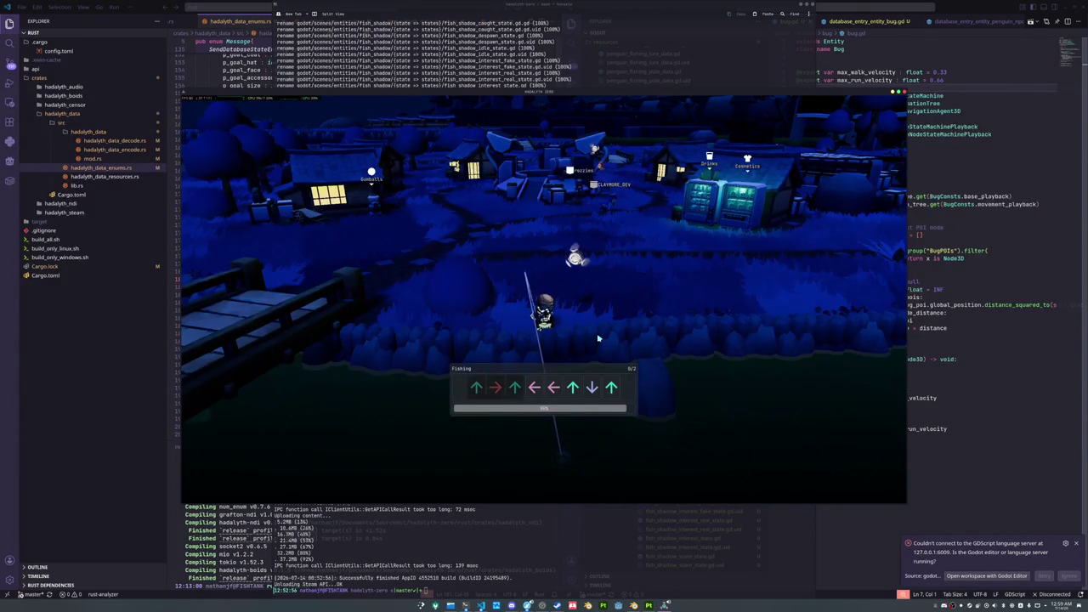
key("Down")
key("Up")
key("Down")
key("Left")
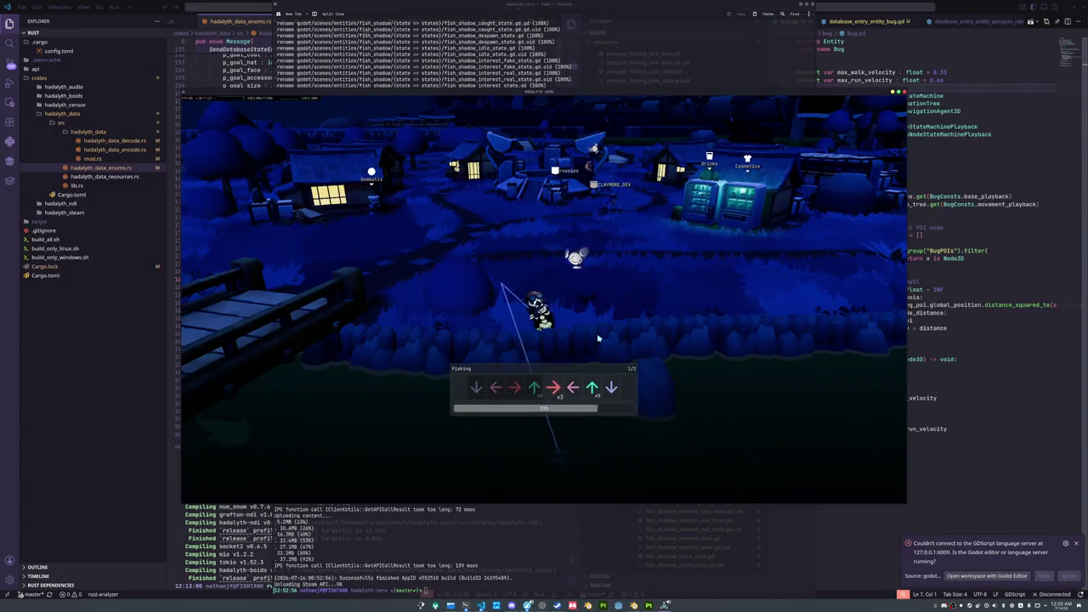
key("Right")
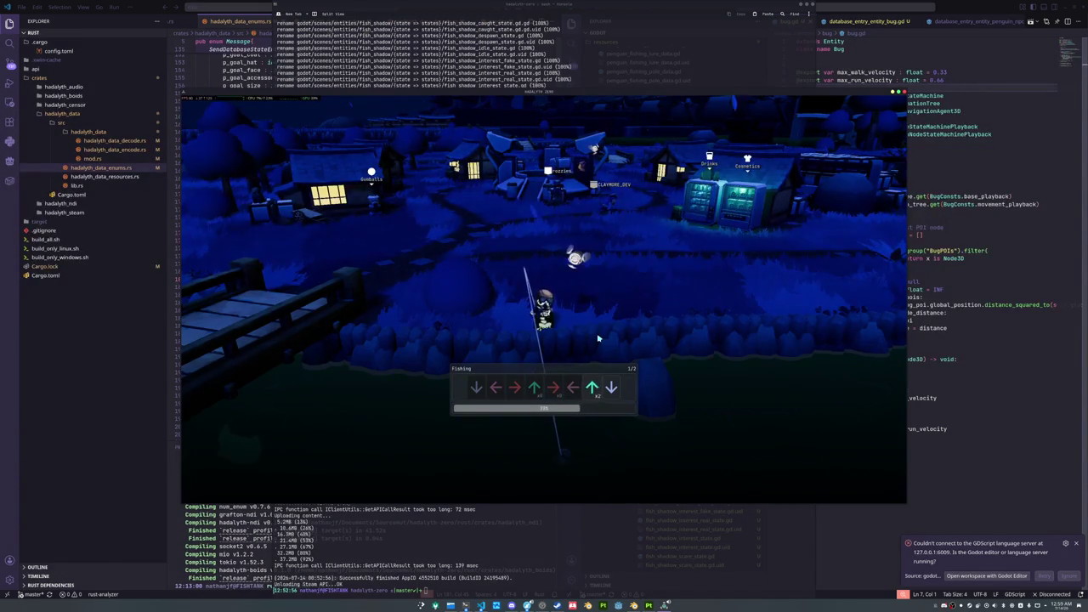
key("Up")
key("Down")
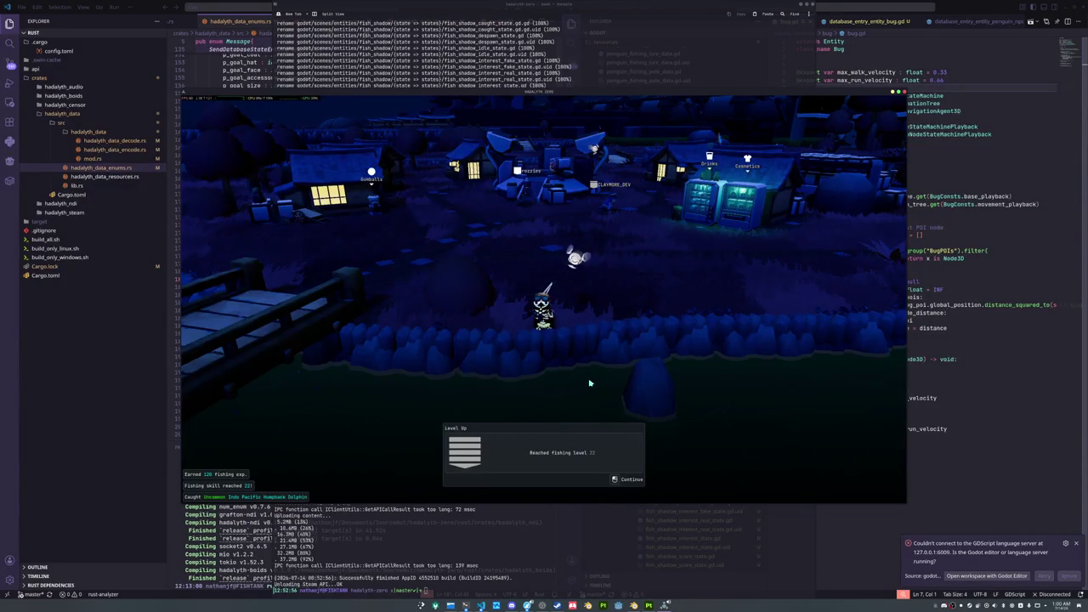
Dismiss the level-up notice and walk toward the village's central structure
key("e")
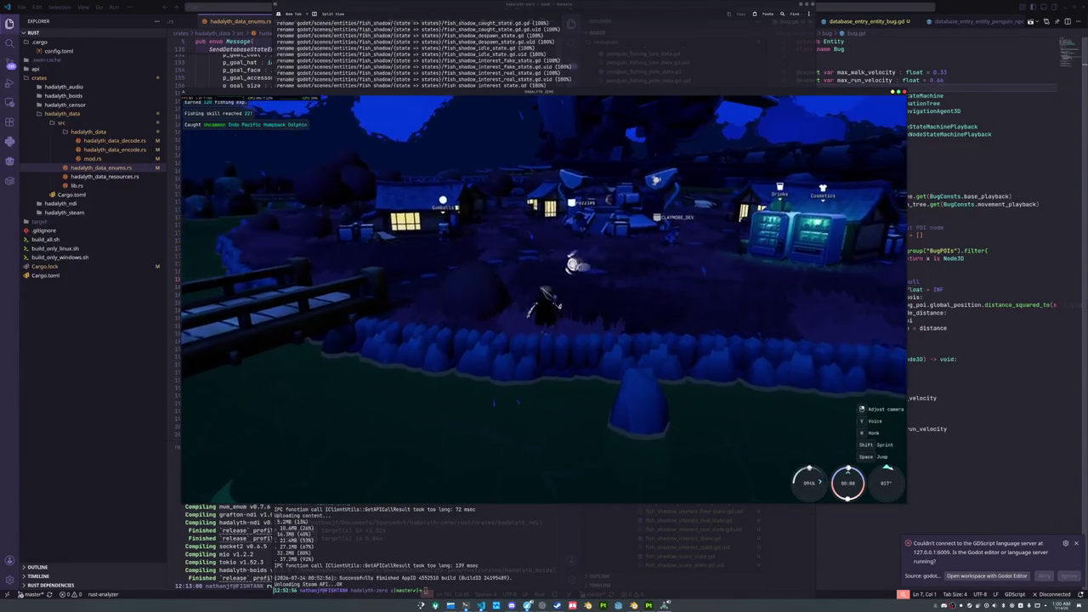
key("w")
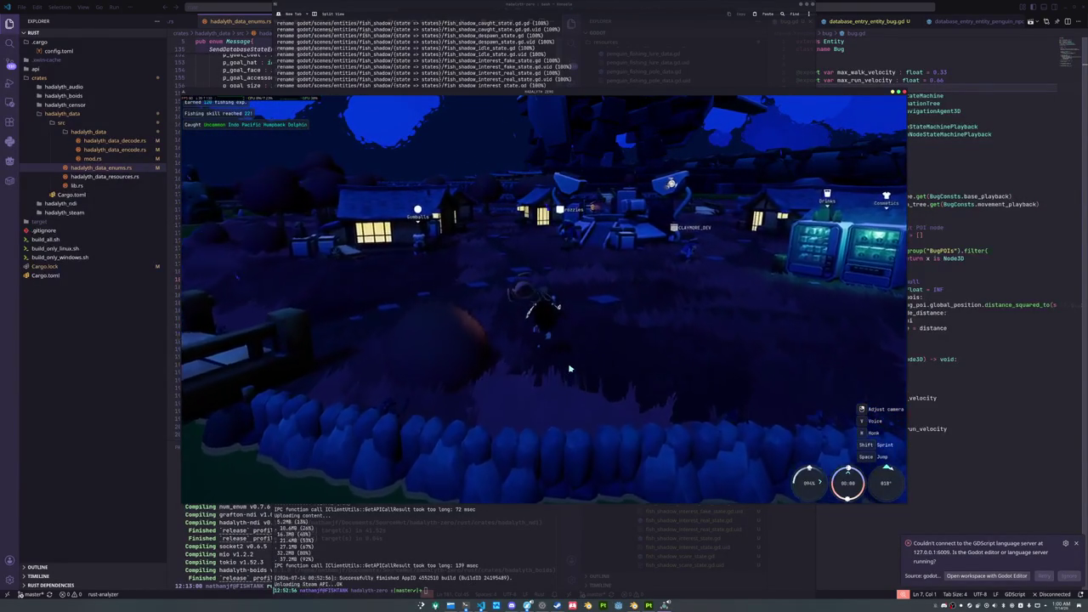
key("w")
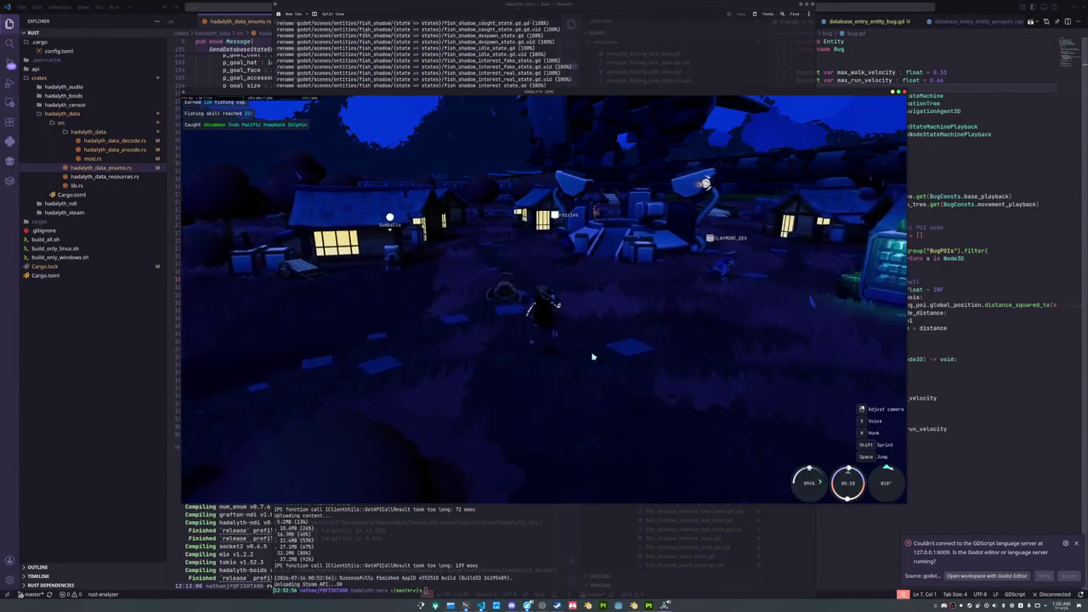
key("w")
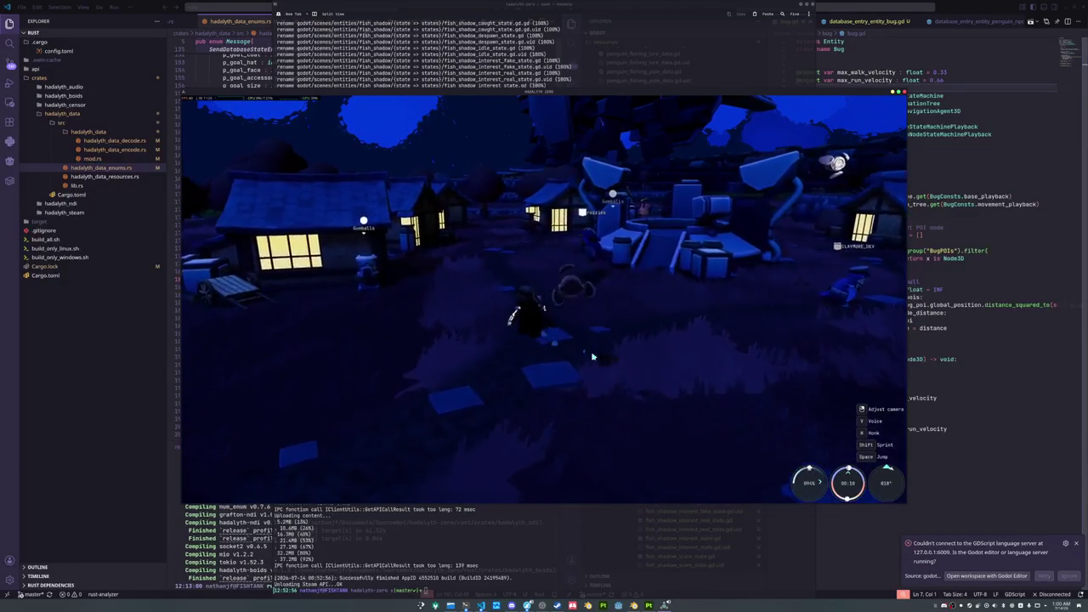
key("w")
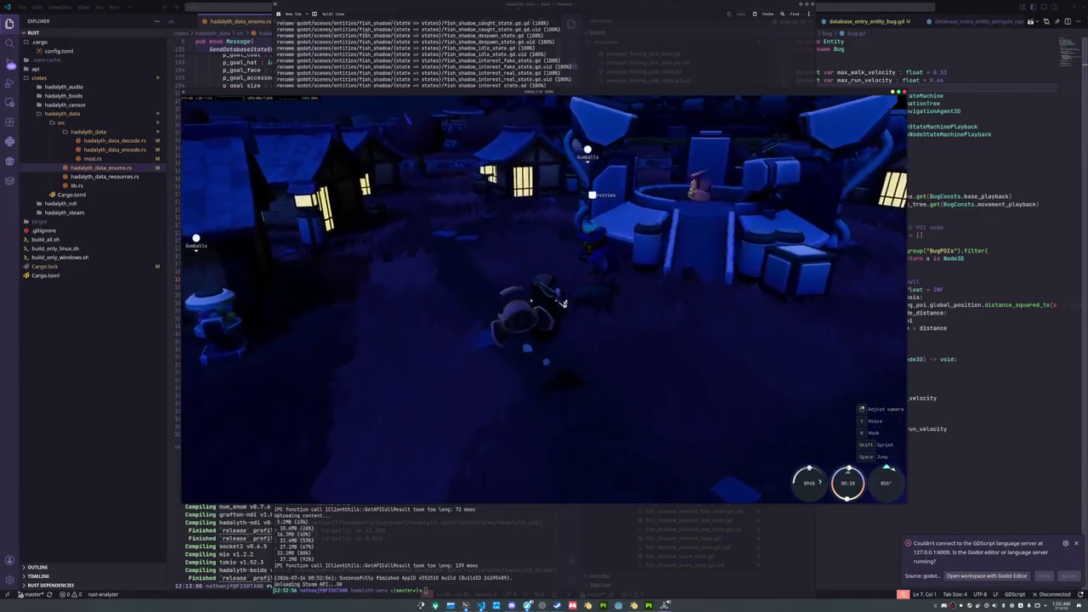
Open and close the Tools and Emotes wheels, then walk around the central structure
key("w")
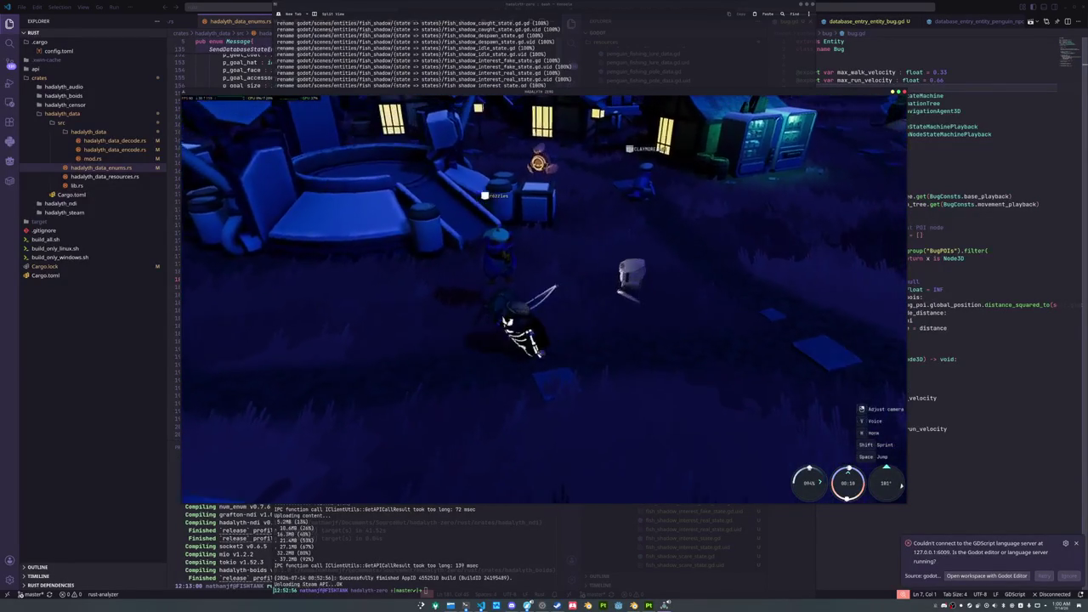
key("x")
key("e")
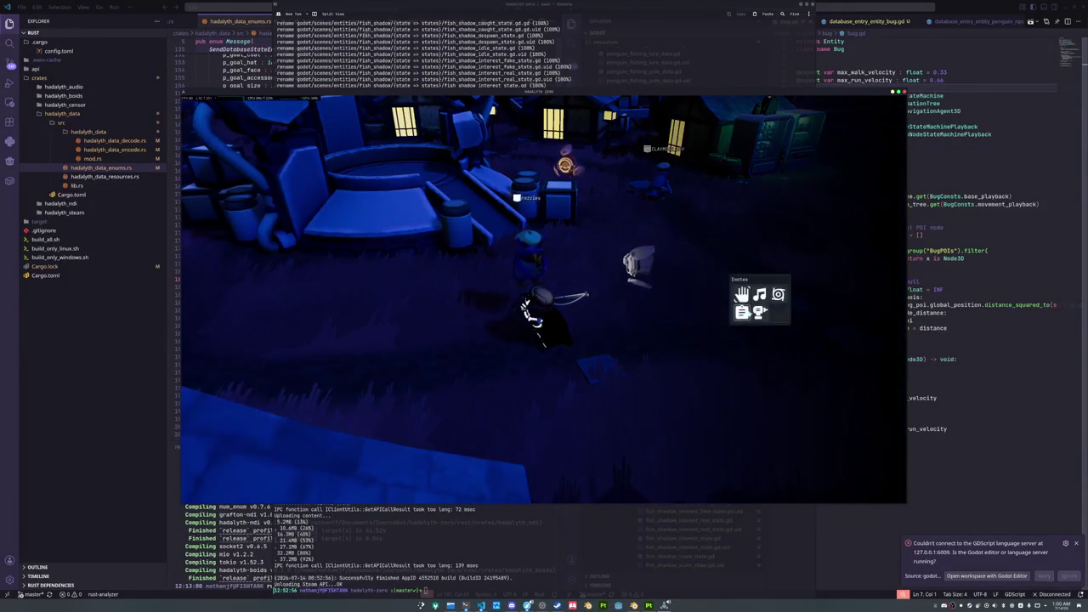
key("e")
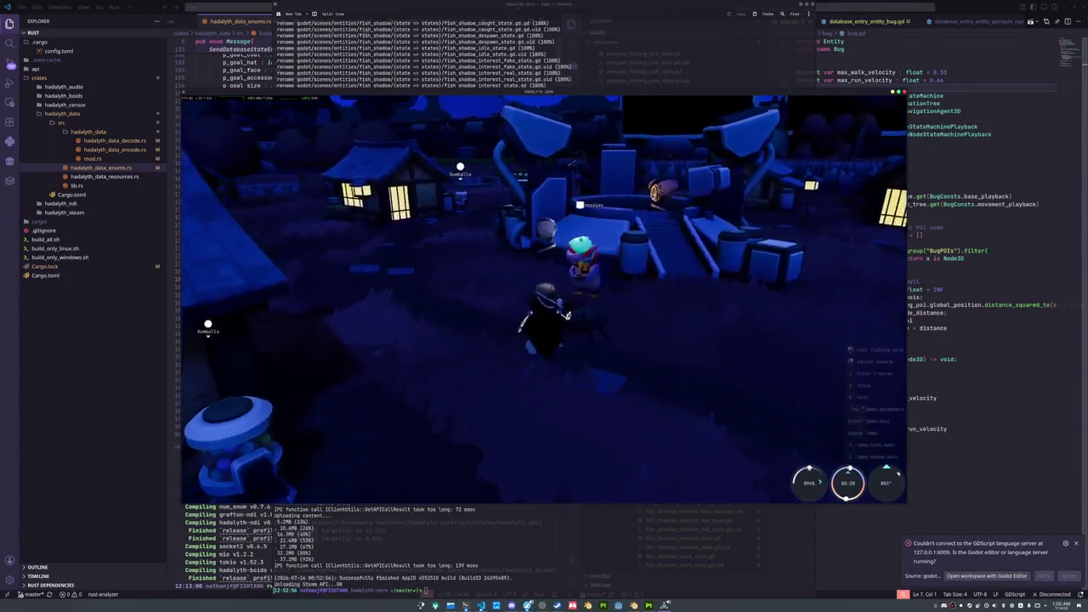
key("d")
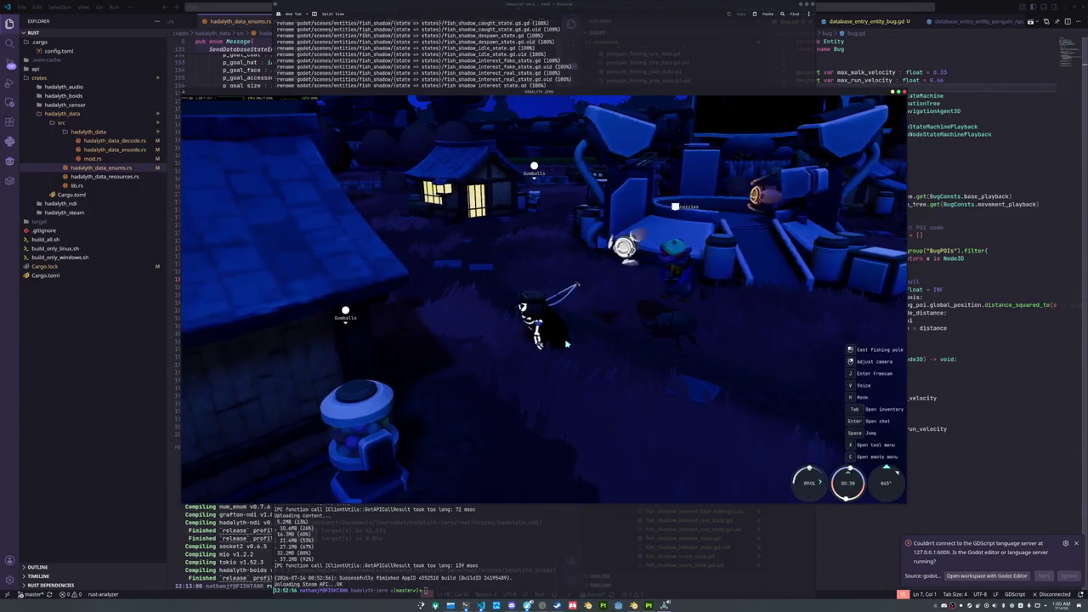
key("d")
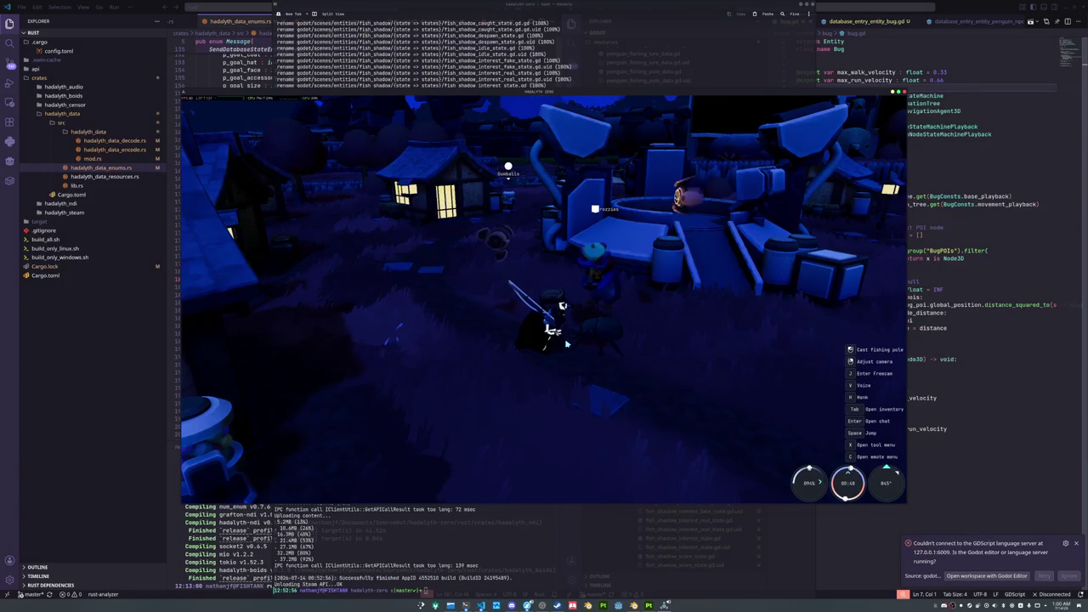
Walk up to the other player by the fountain and switch to the fishing pole
key("a")
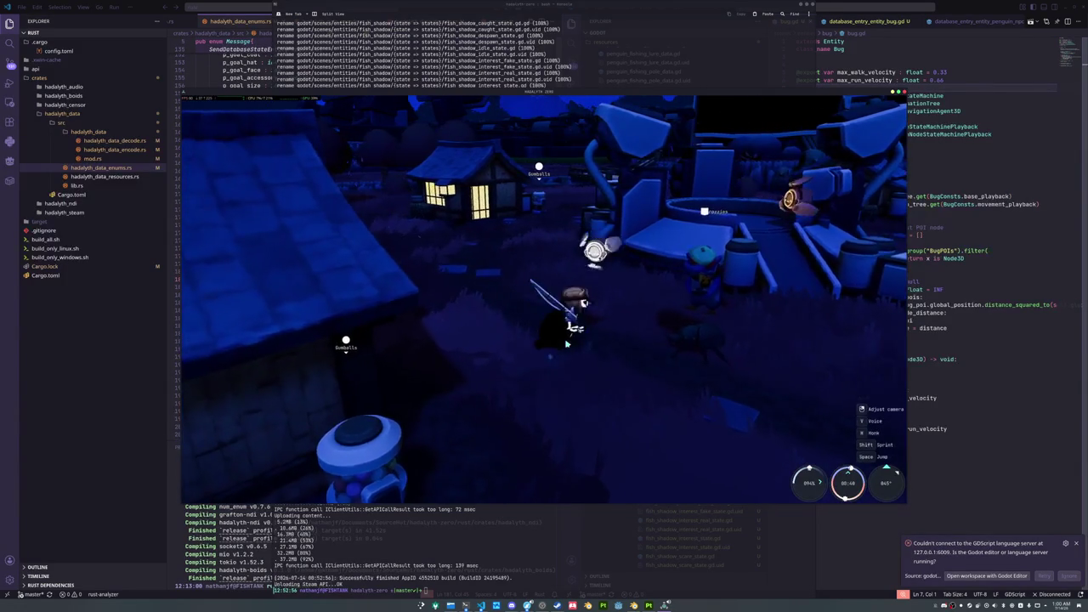
key("d")
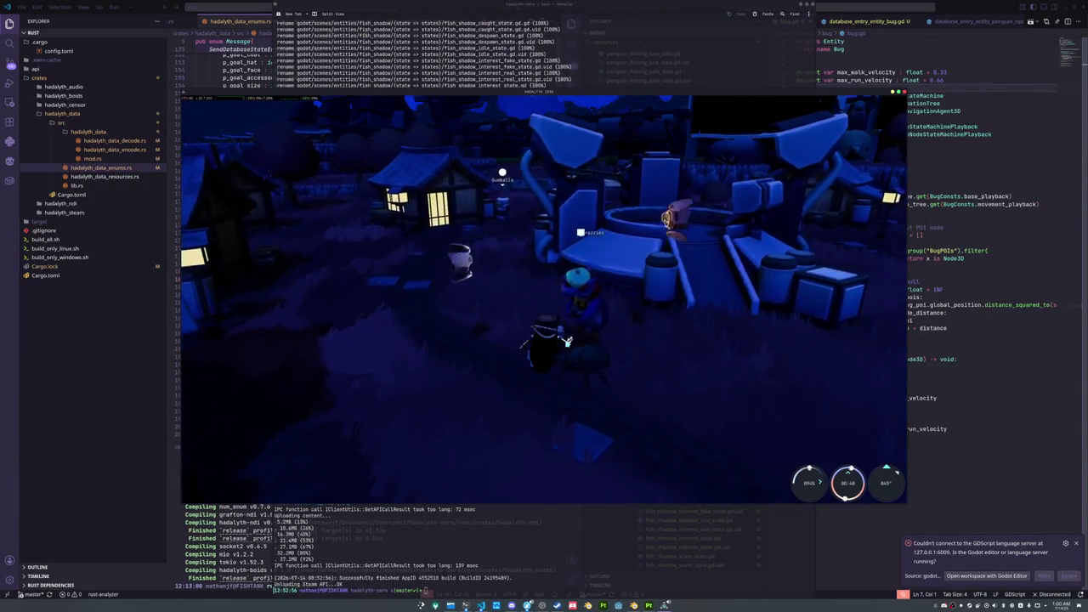
key("w")
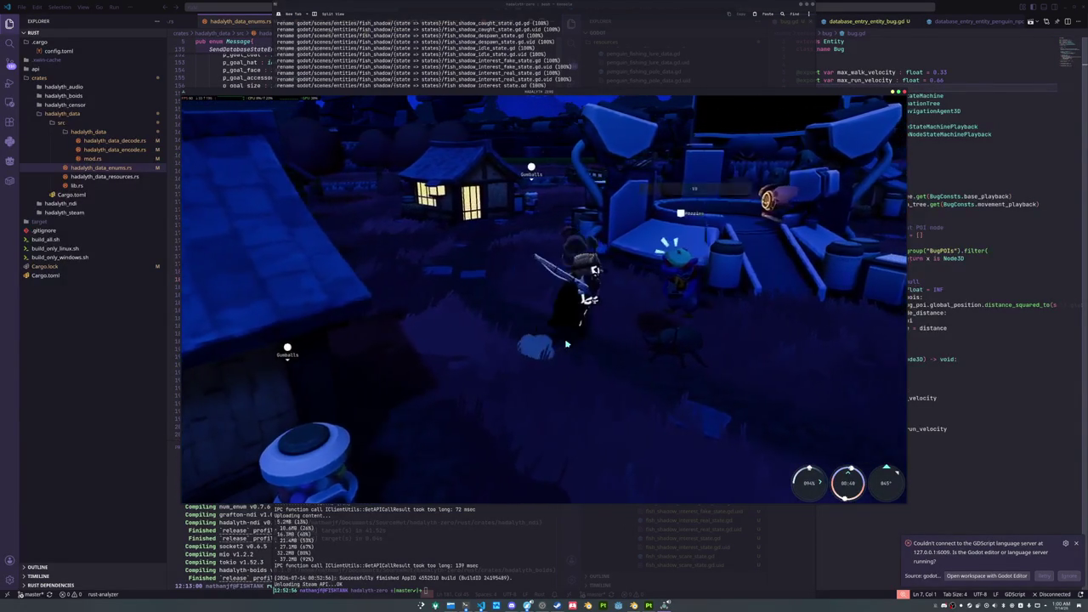
key("w")
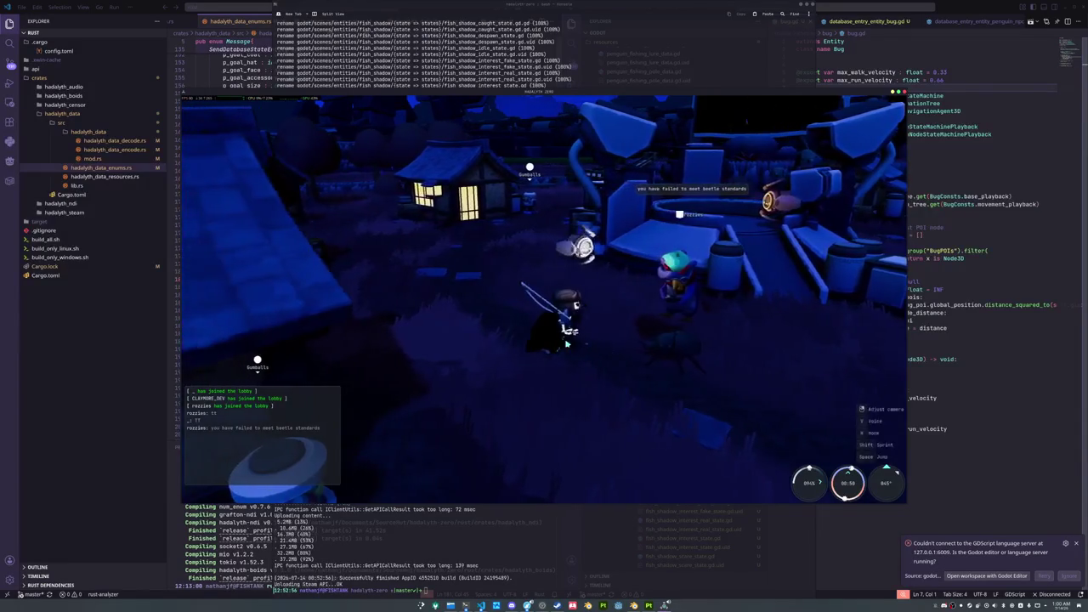
key("s")
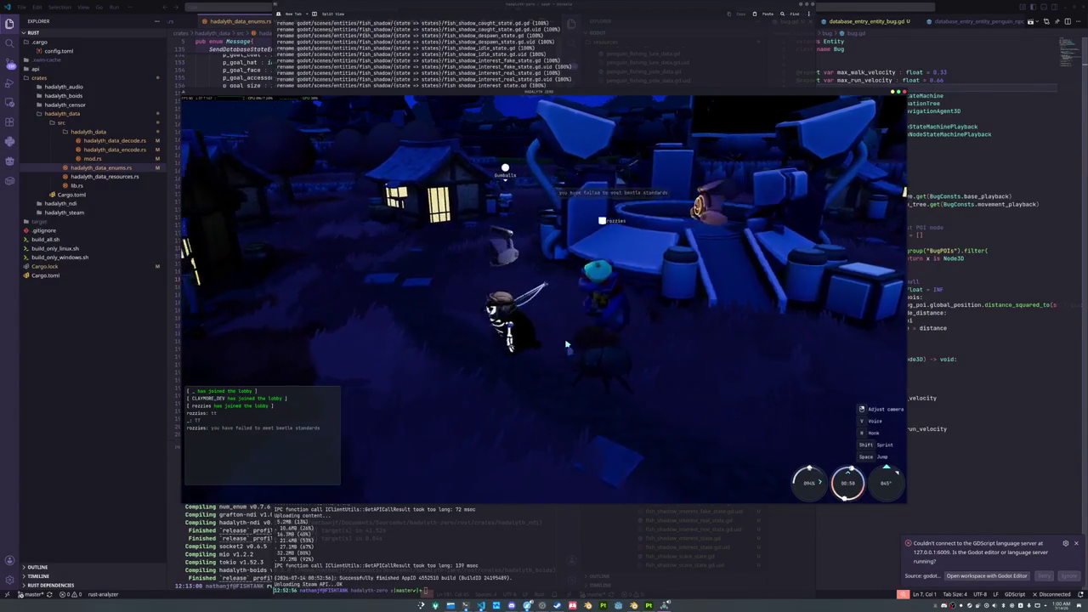
Post the chat messages "Fishing time" and "Upgrade"
key("Return")
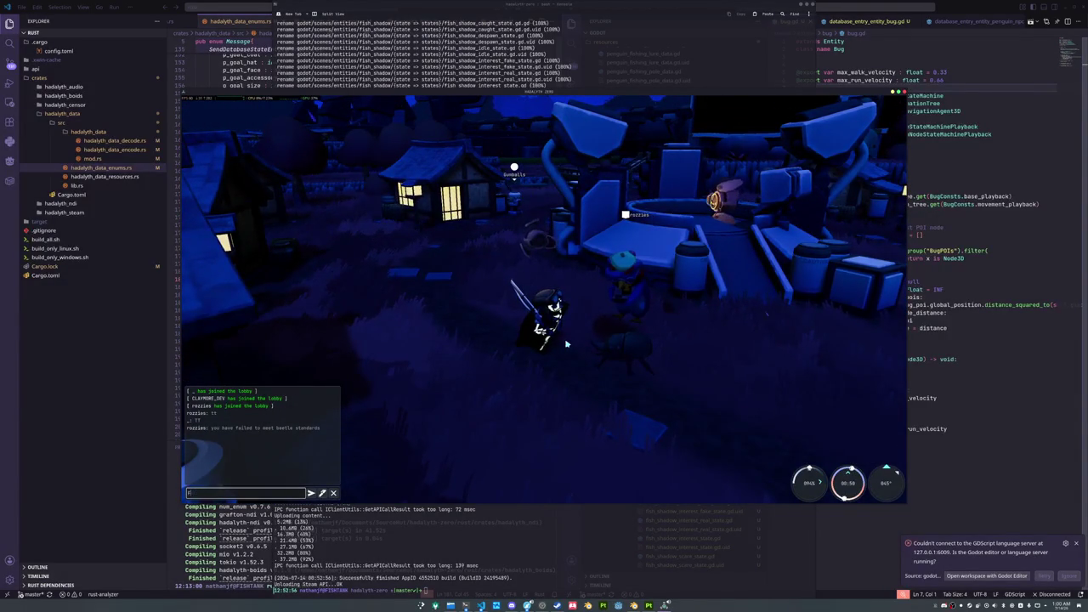
type("fishing time")
key("Return")
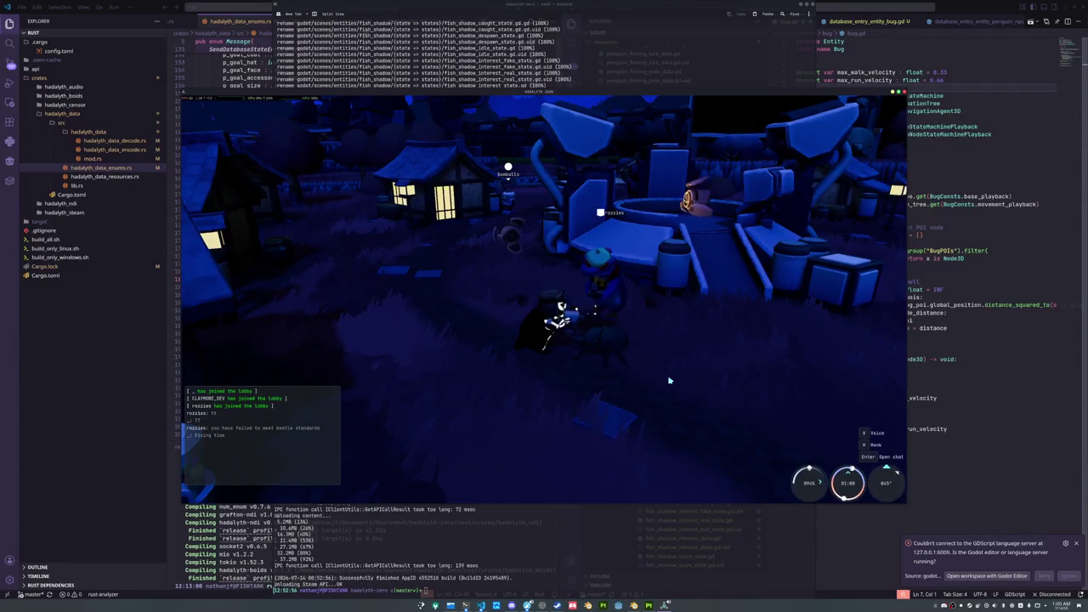
key("Return")
type("ta")
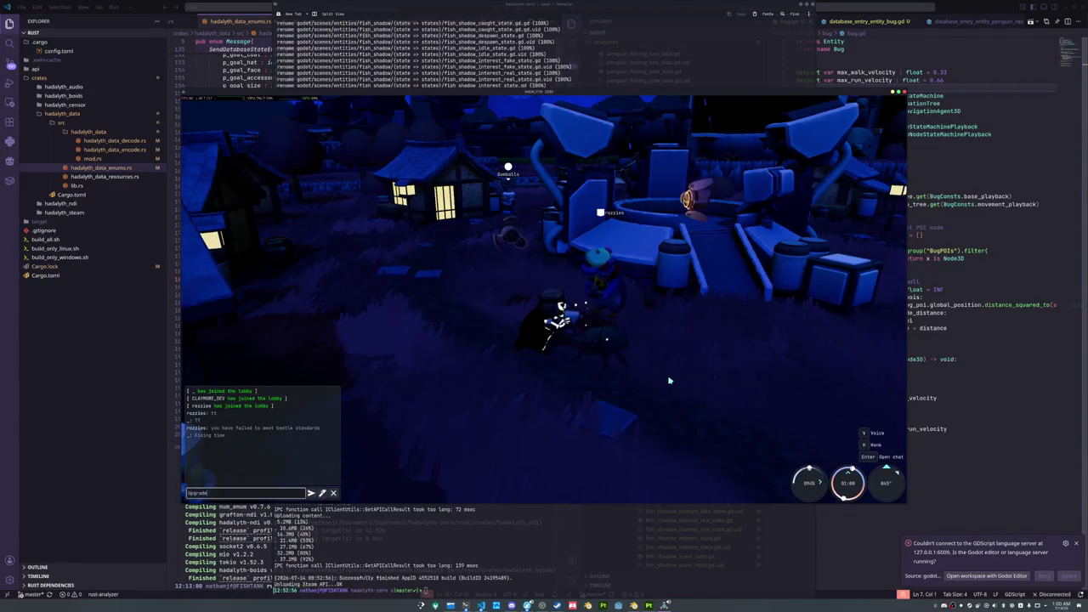
key("Return")
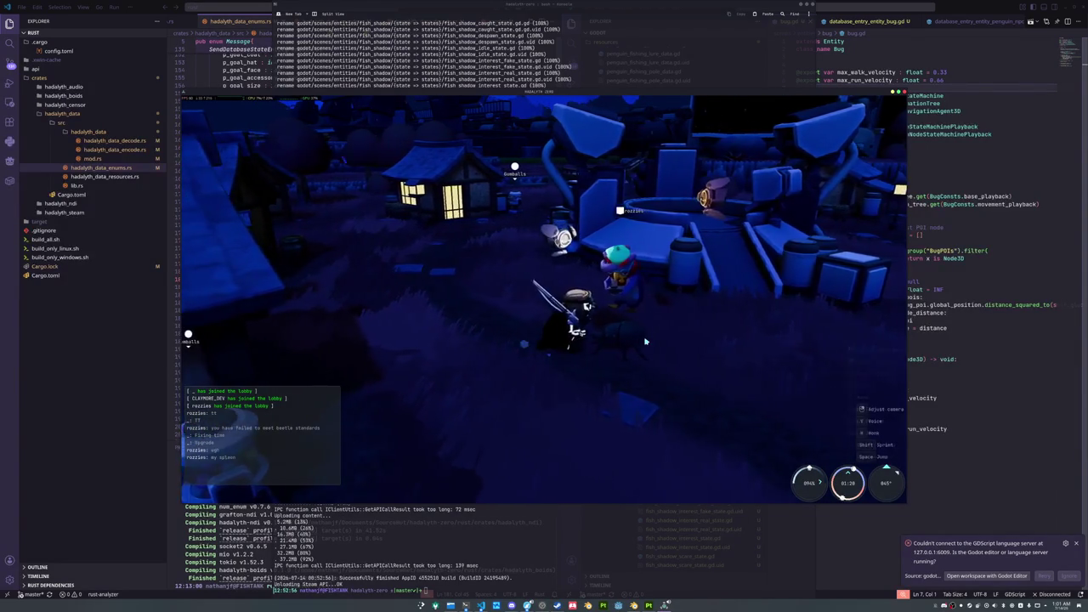
Close the emote wheel and walk through the village past the lit house
key("e")
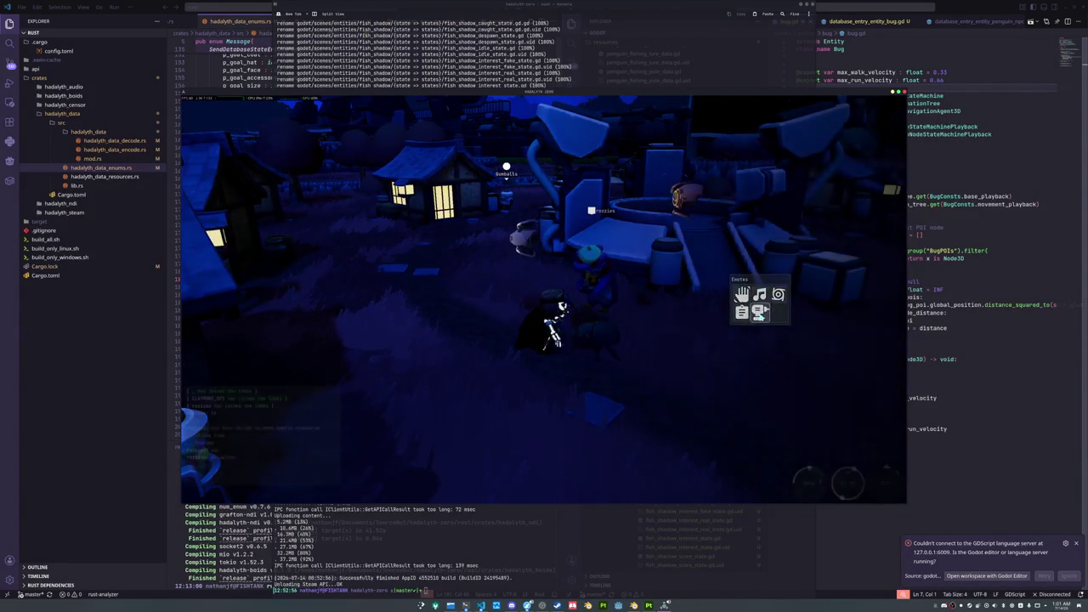
key("e")
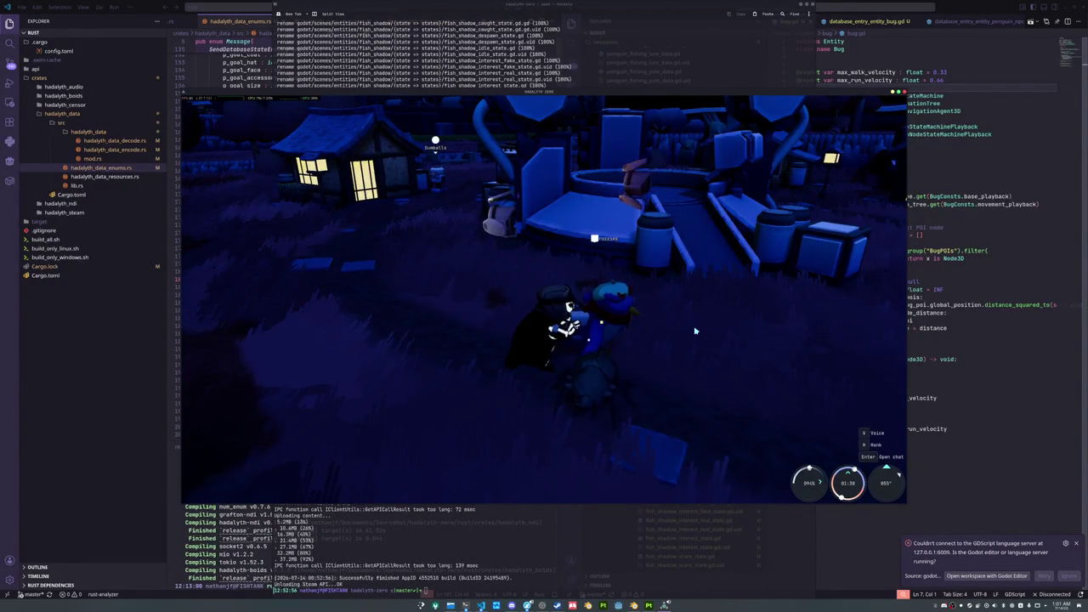
key("w")
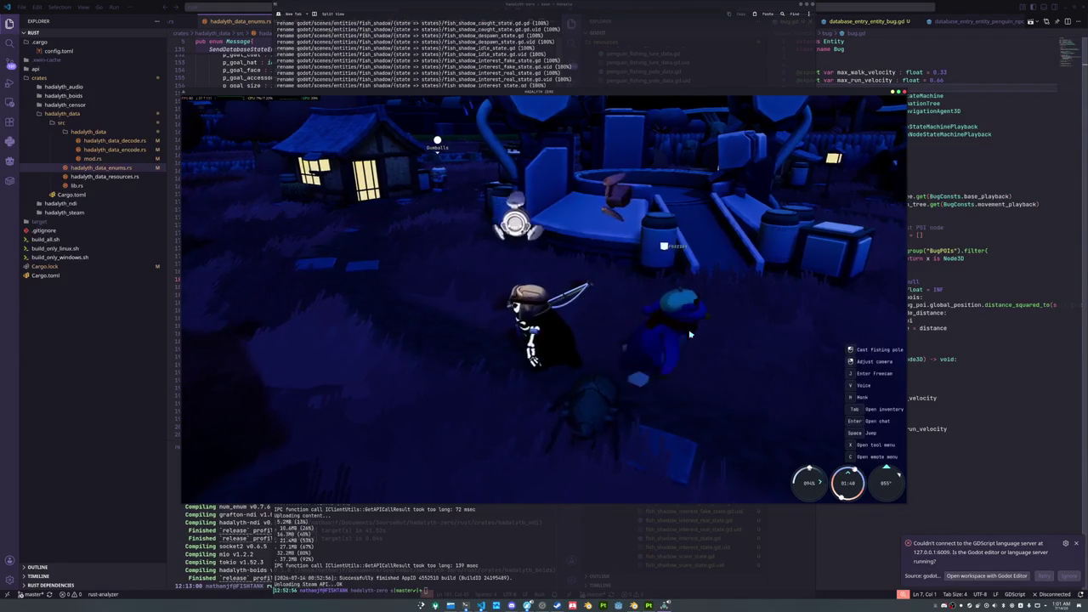
key("w")
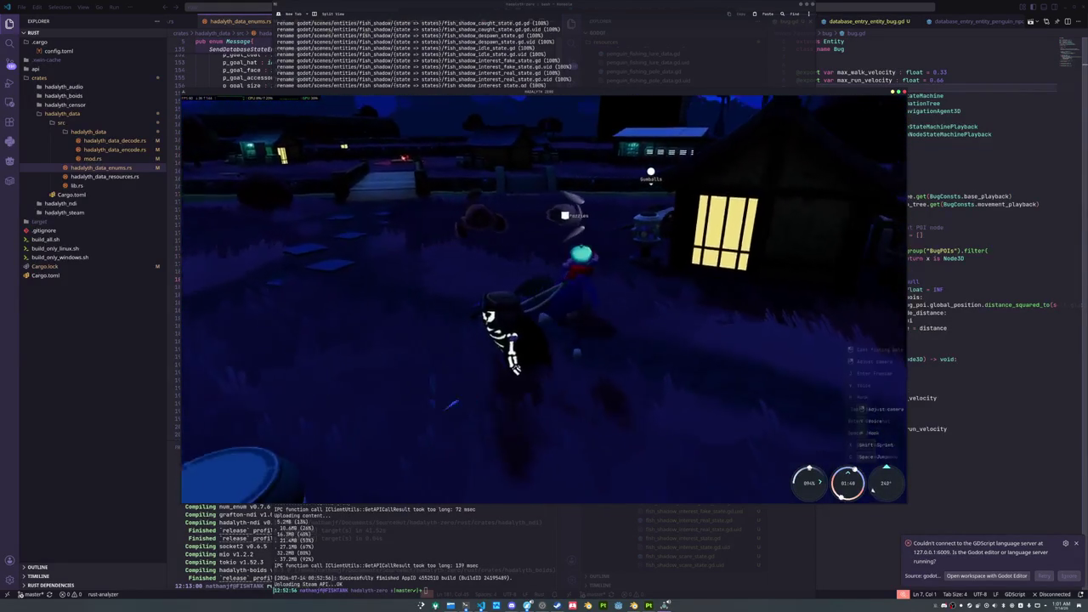
key("w")
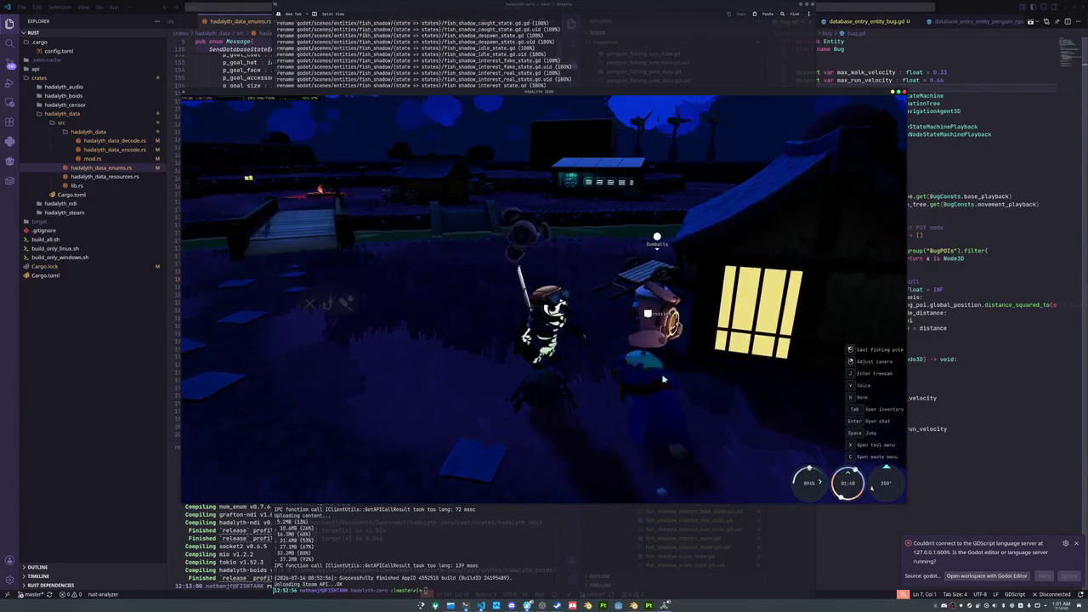
Swing the camera around toward the shops and reopen the fish inventory
key("a")
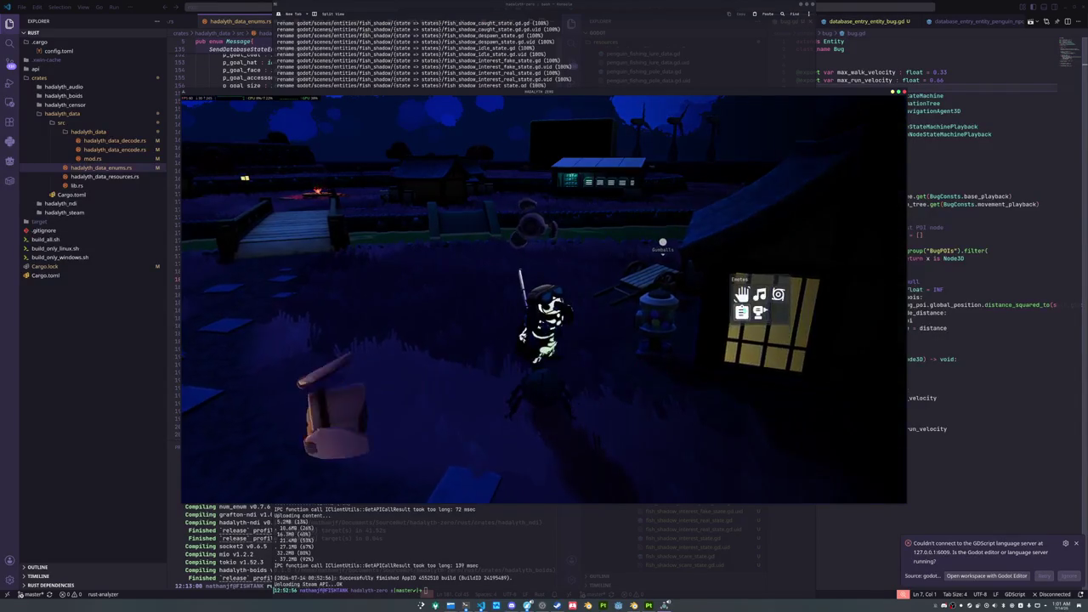
key("d")
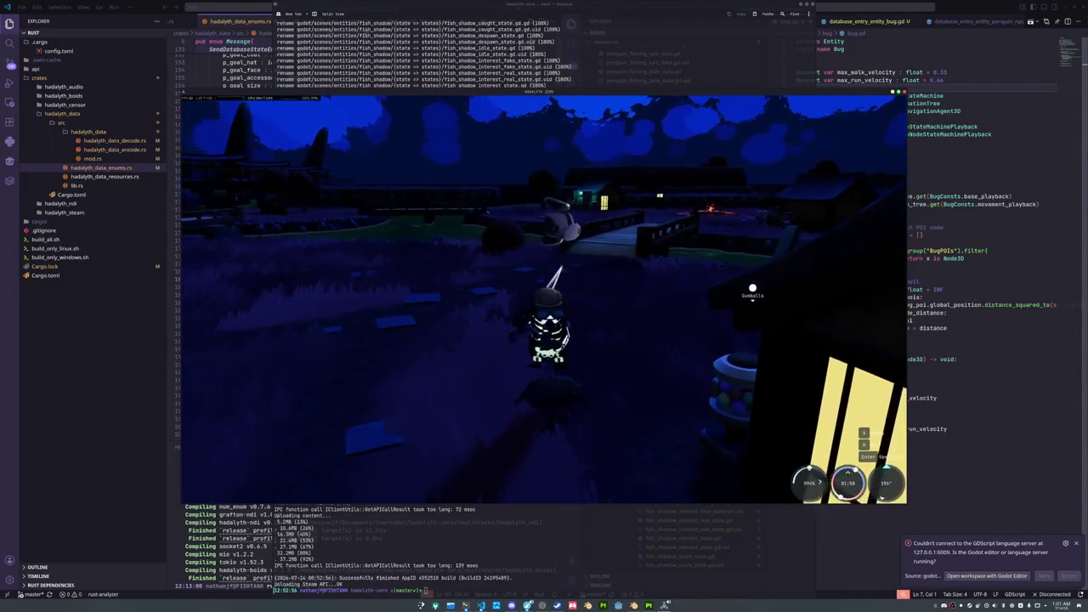
key("d")
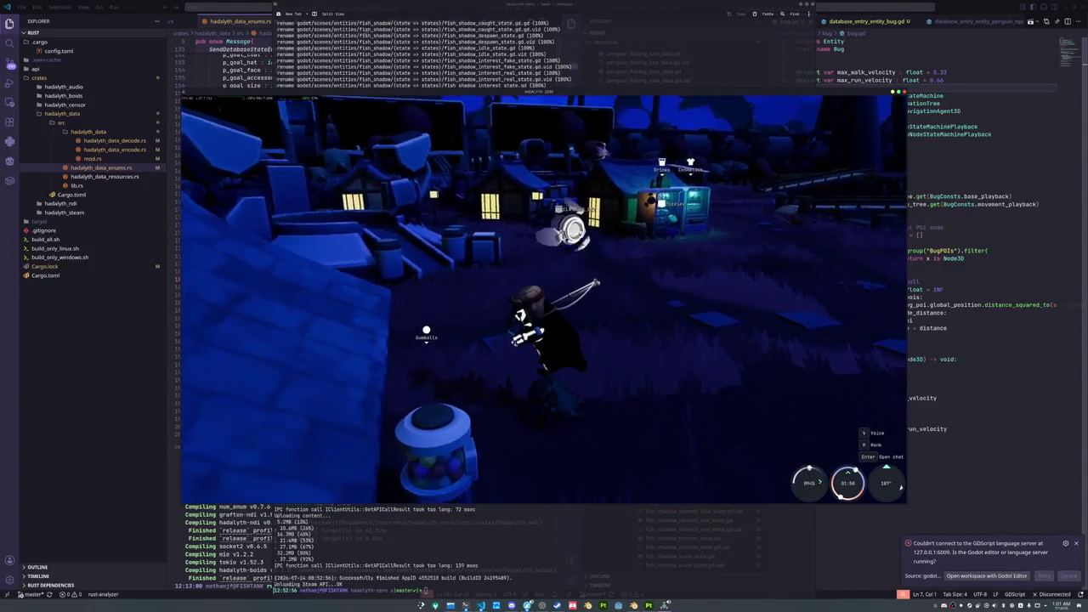
key("d")
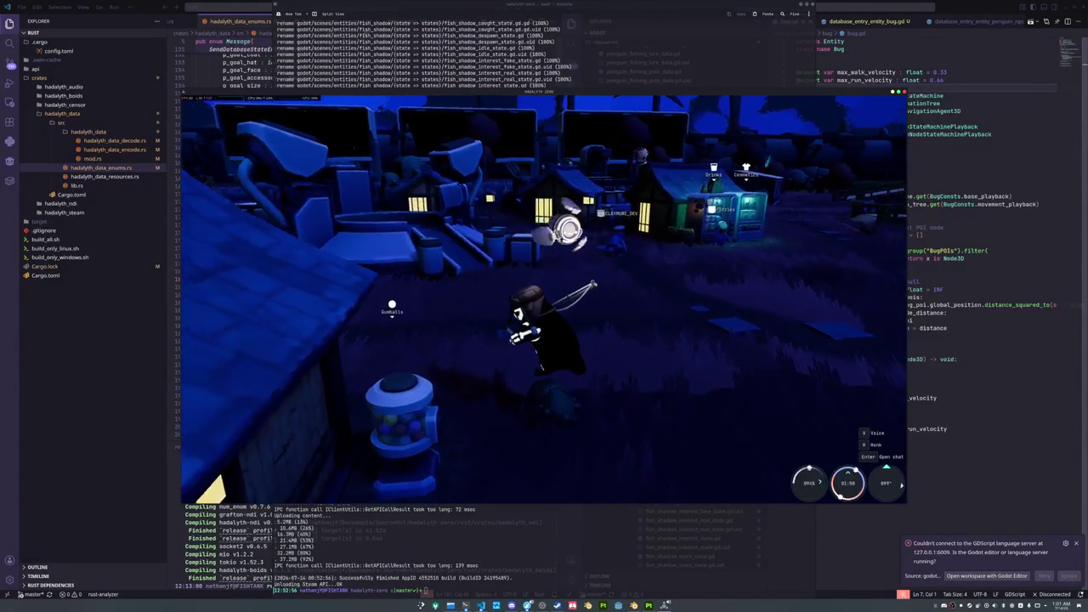
key("Tab")
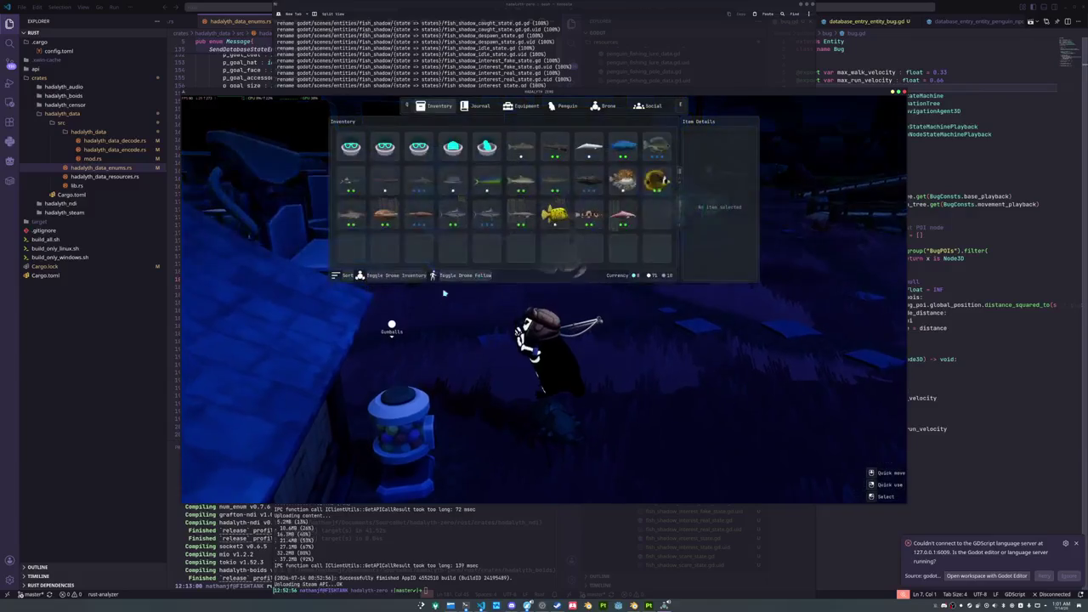
Close the inventory, then open and close the emotes menu
key("Tab")
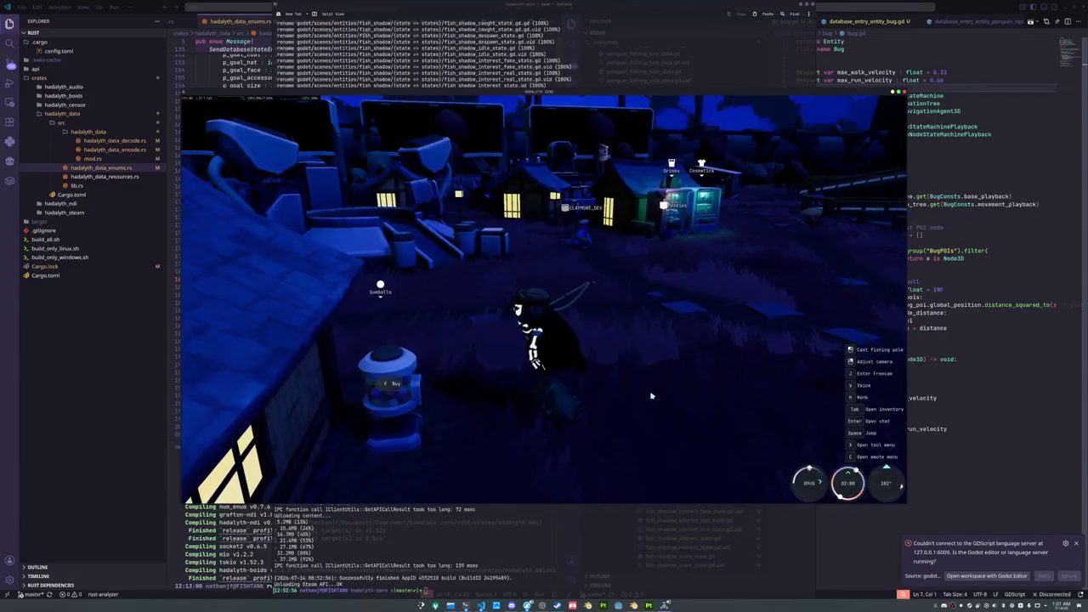
key("e")
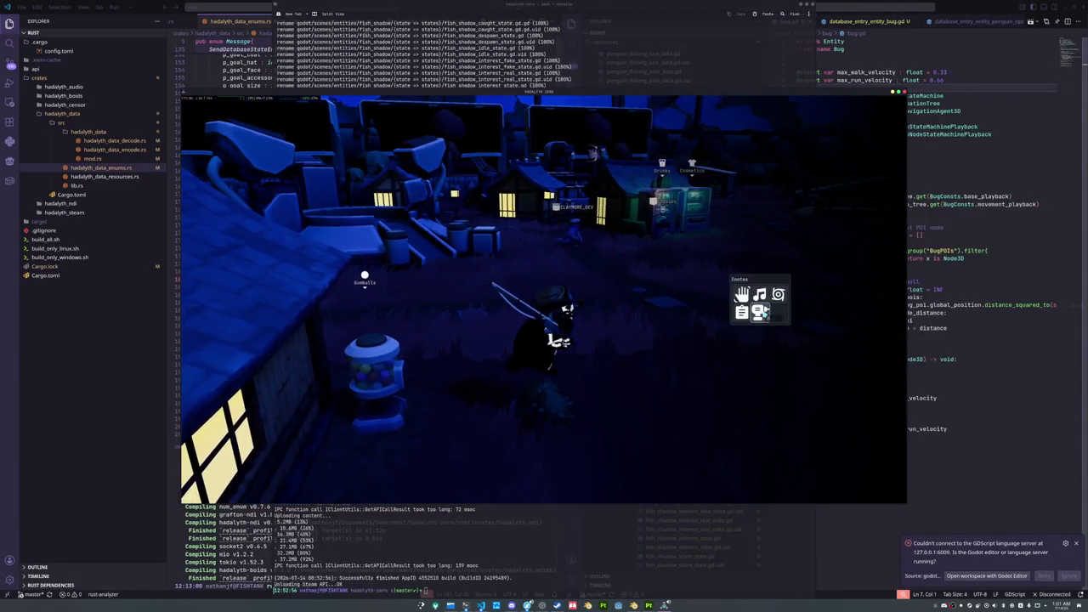
key("e")
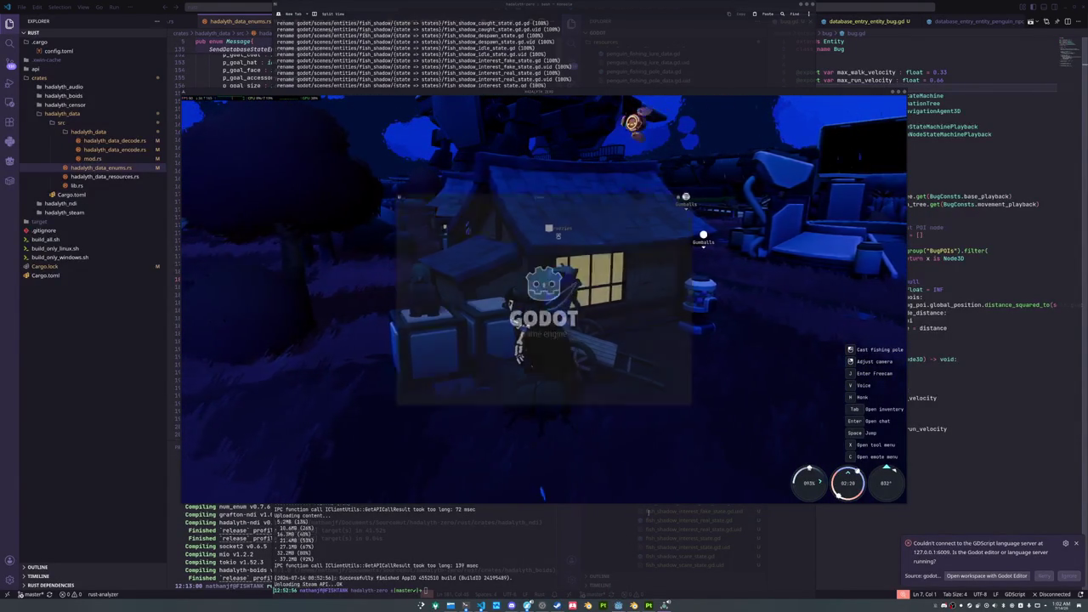
Open HADALYTH ZERO, switch to the penguin scene and inspect PenguinLookAtManager's Look at Detection Area
double_click(516, 255)
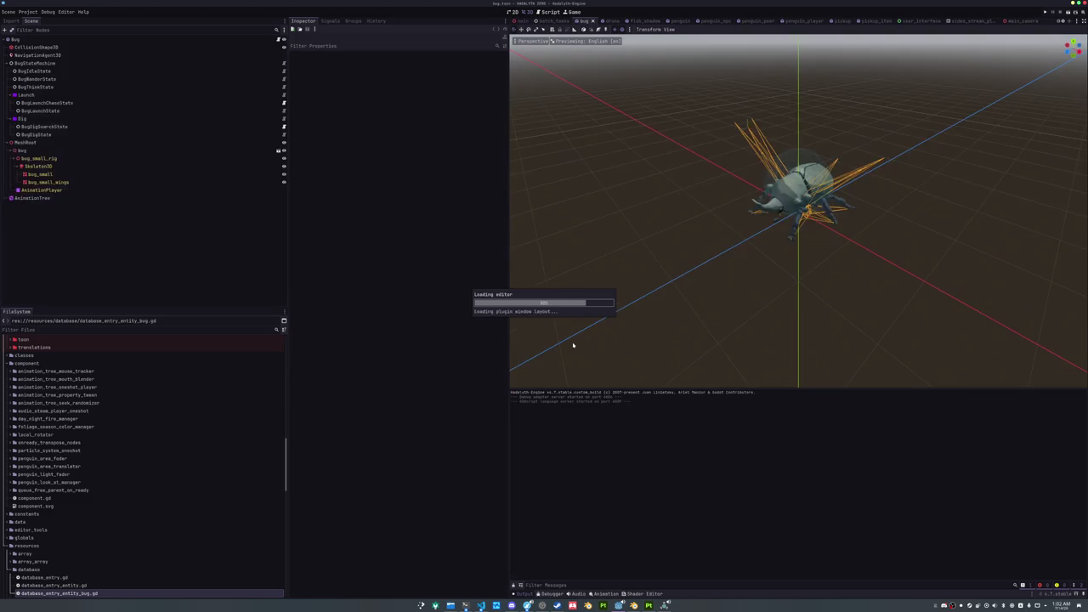
left_click(684, 21)
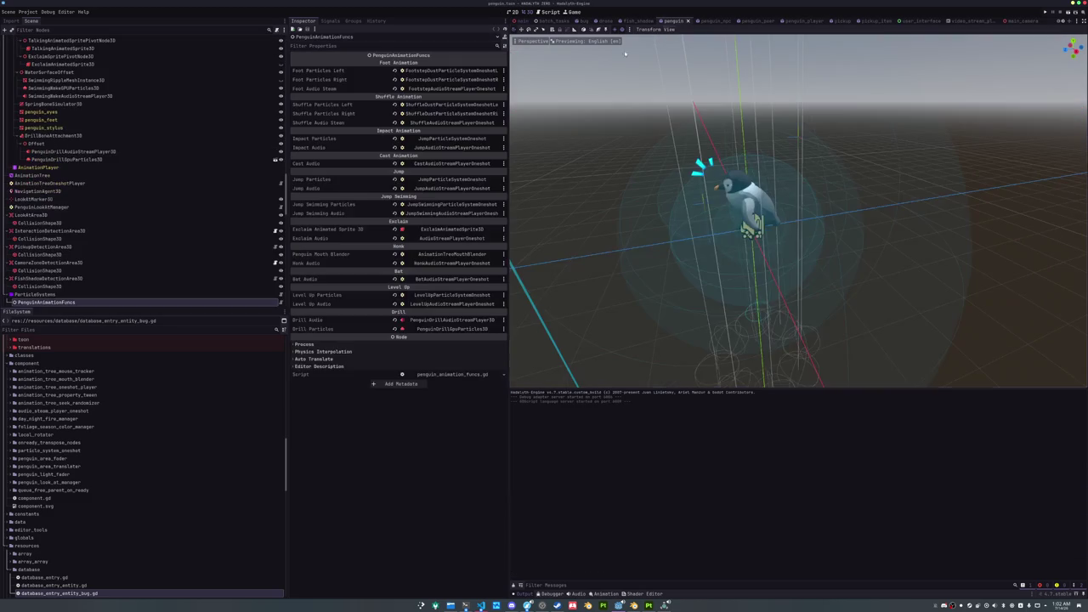
left_click(51, 207)
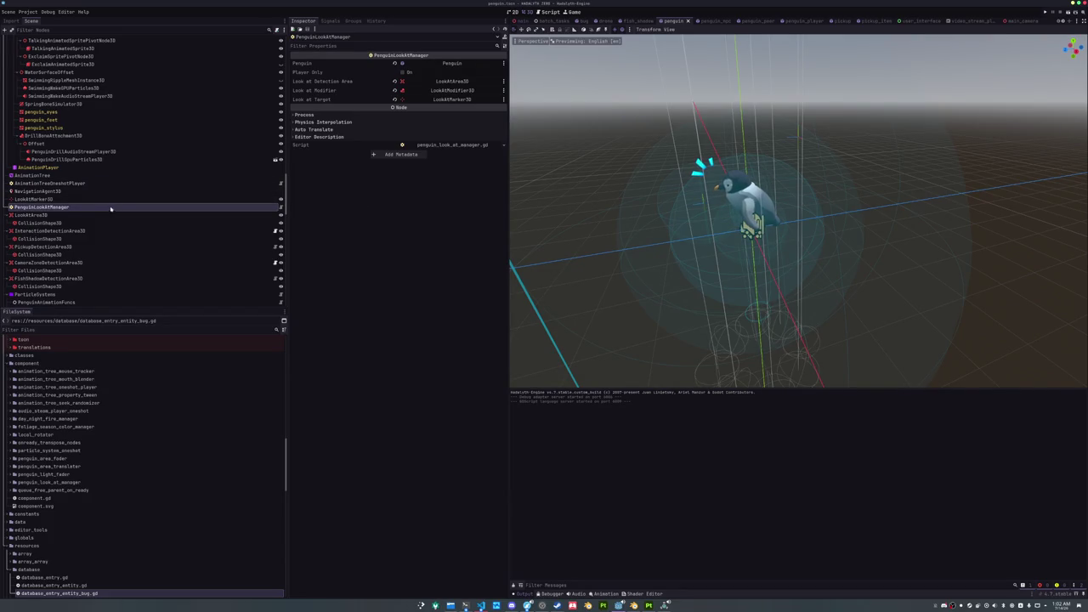
left_click(349, 81)
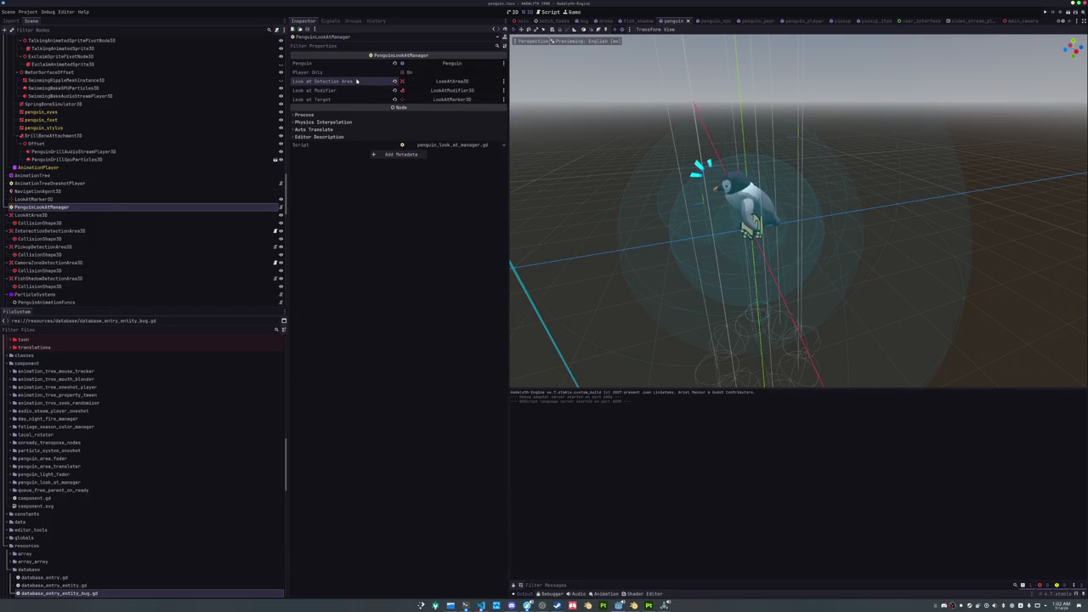
Check LookAtArea3D's collision layer and mask, then reselect PenguinLookAtManager
left_click(30, 217)
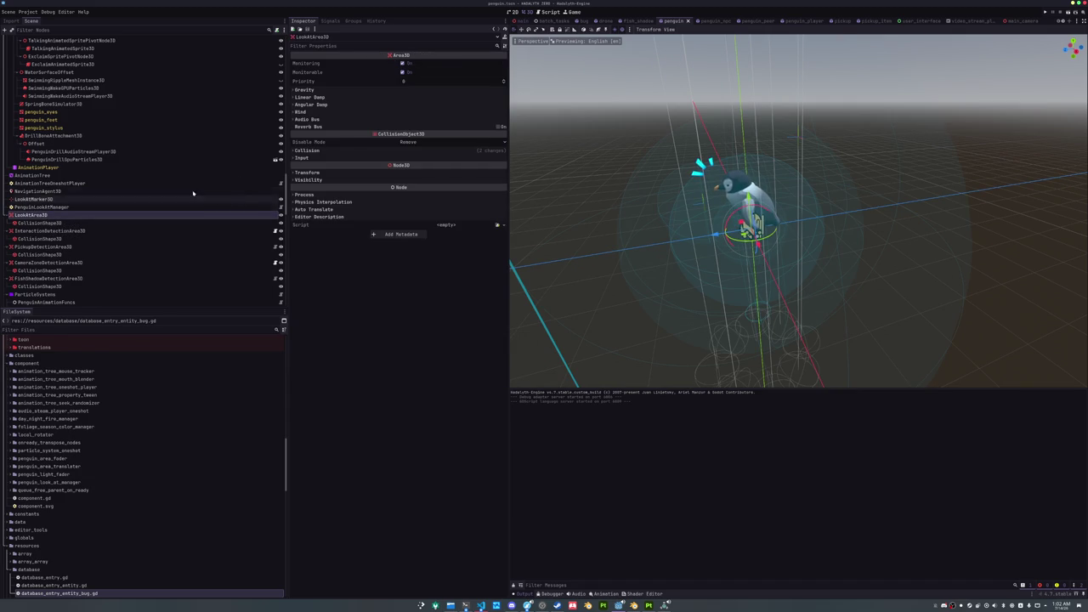
left_click(348, 150)
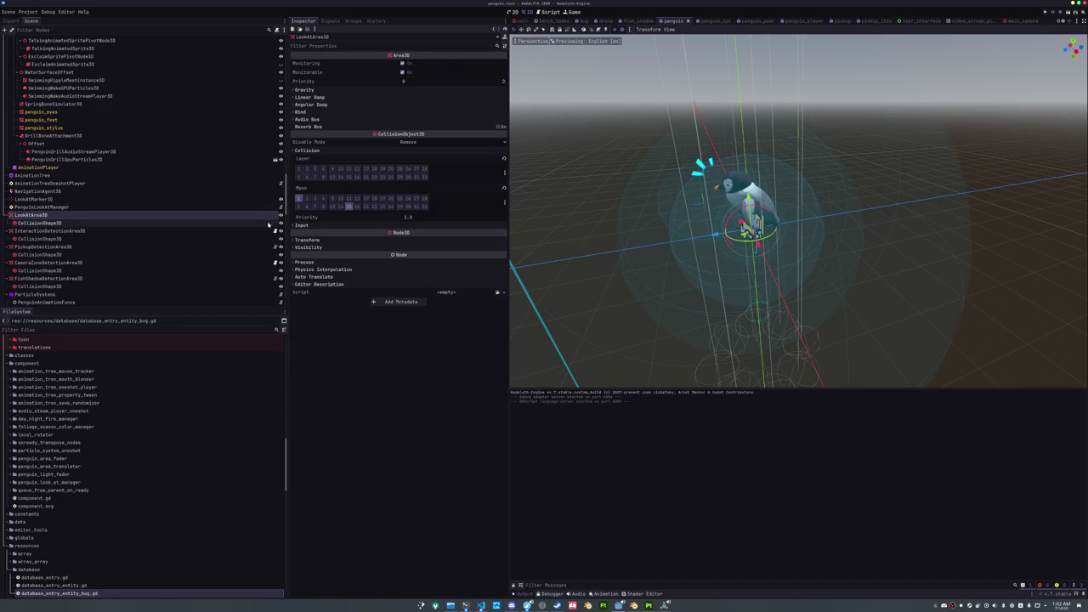
left_click(273, 208)
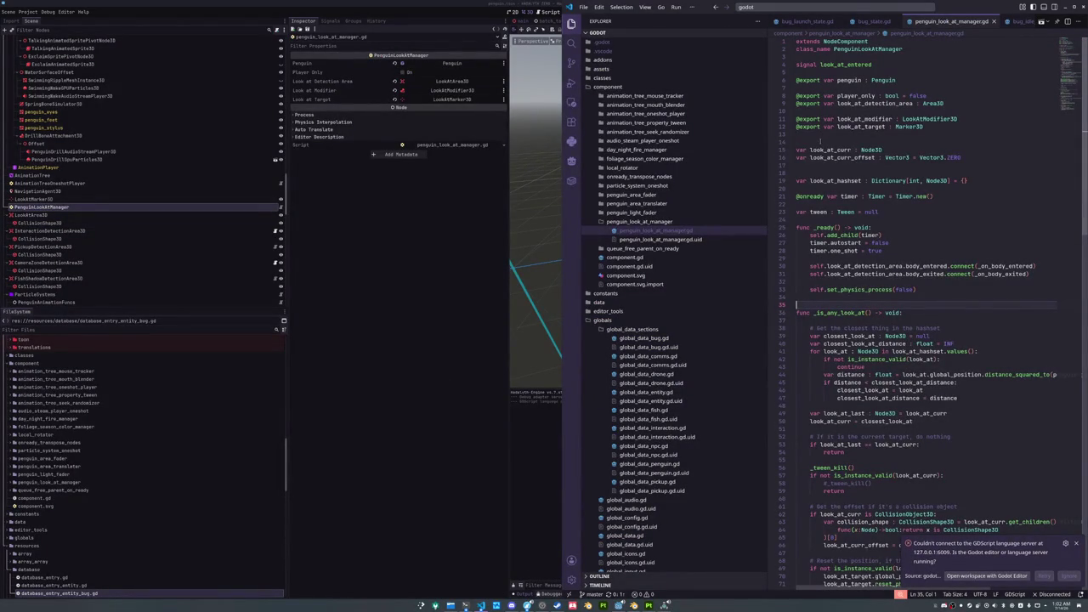
Select the PenguinLookAtManager class name and the LookAt group check on line 114
double_click(890, 50)
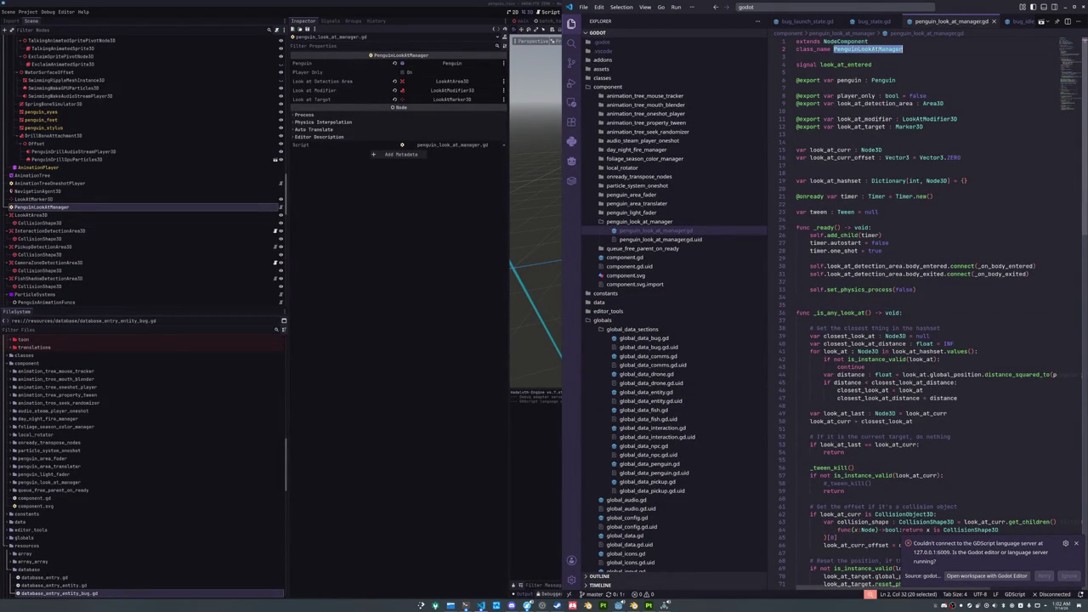
scroll(875, 138, "down", 5)
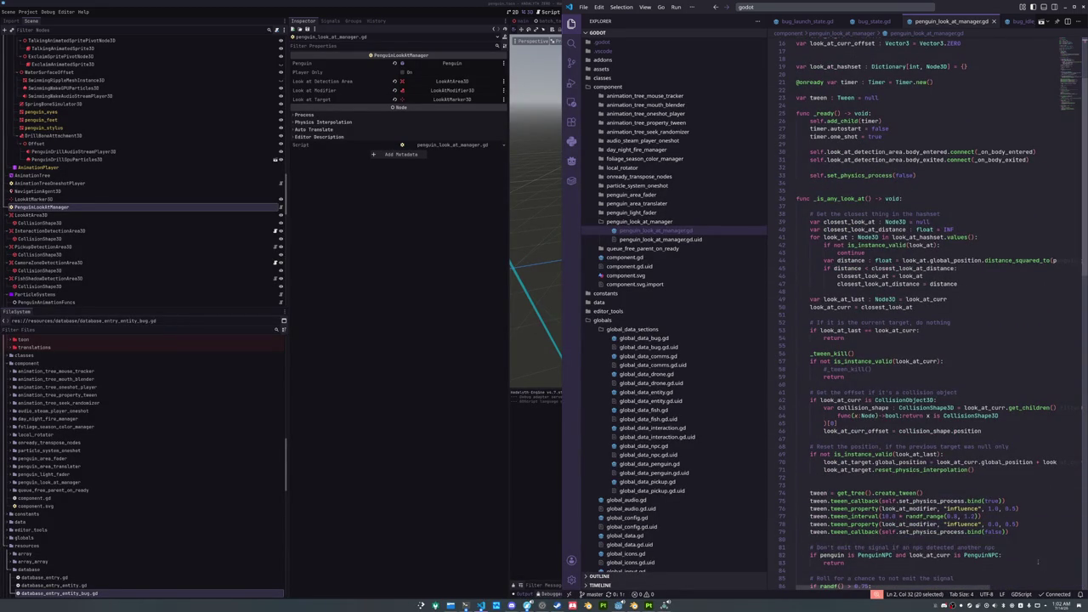
scroll(916, 386, "down", 20)
scroll(916, 387, "down", 5)
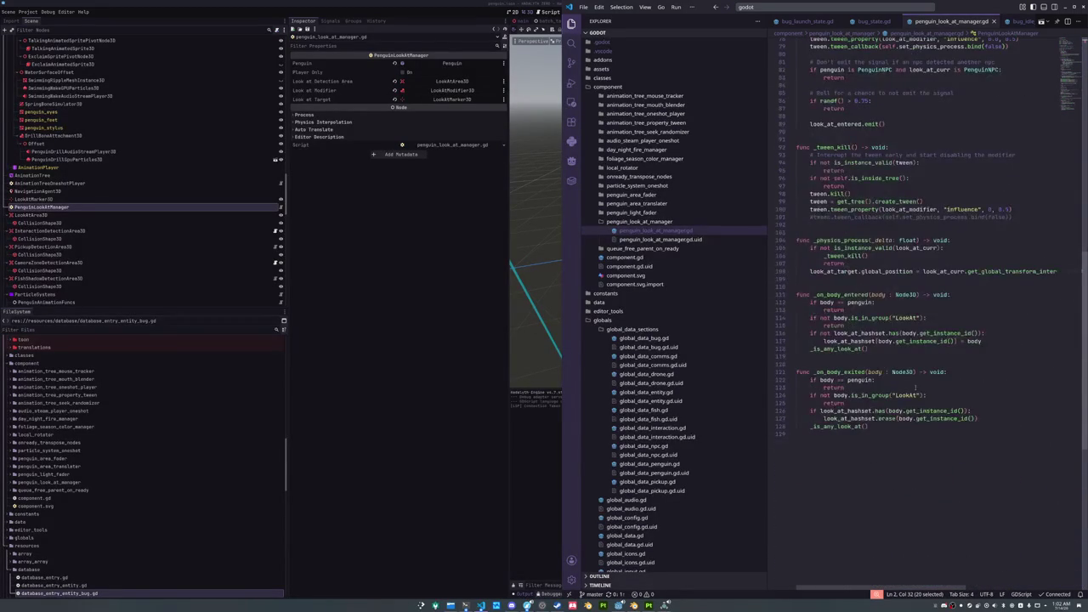
left_click(886, 309)
left_click(871, 325)
left_click_drag(834, 318, 924, 318)
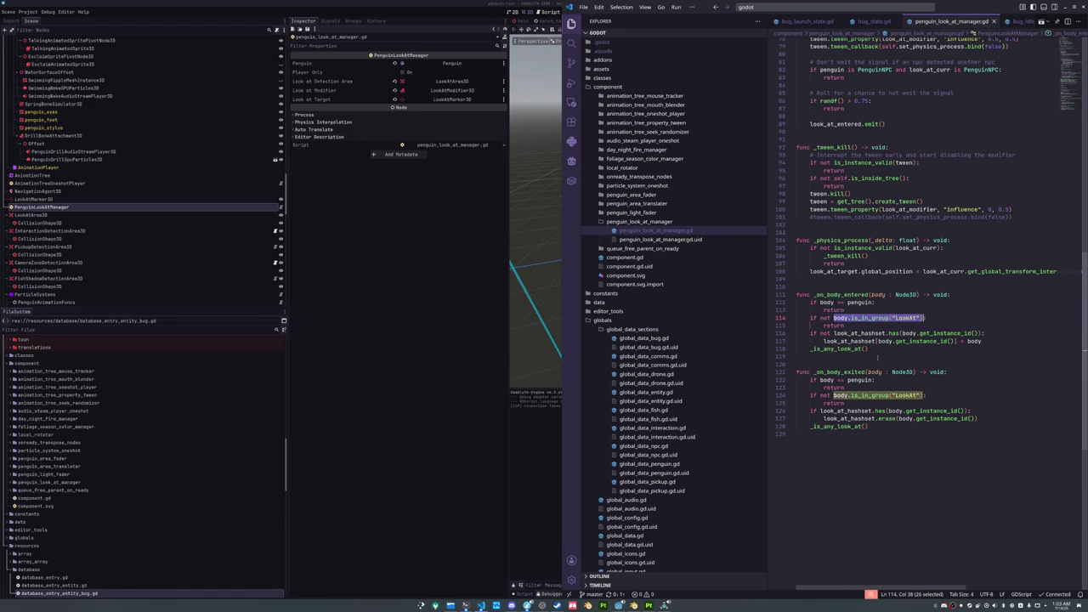
Step through the look-at manager script from line 67 to the blank line after the code
scroll(878, 357, "up", 5)
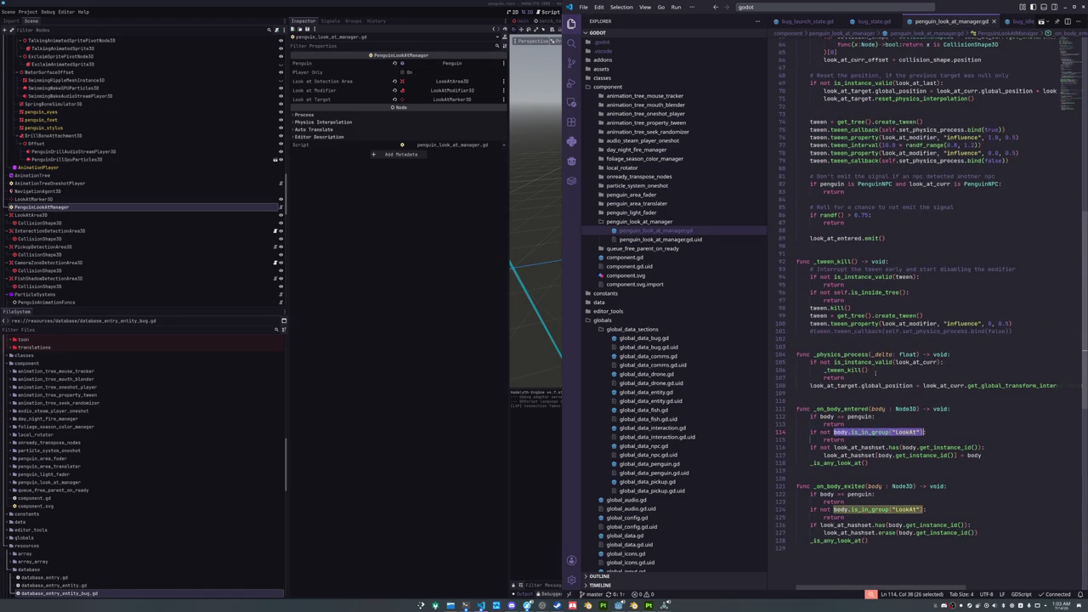
scroll(876, 372, "up", 6)
scroll(902, 373, "up", 3)
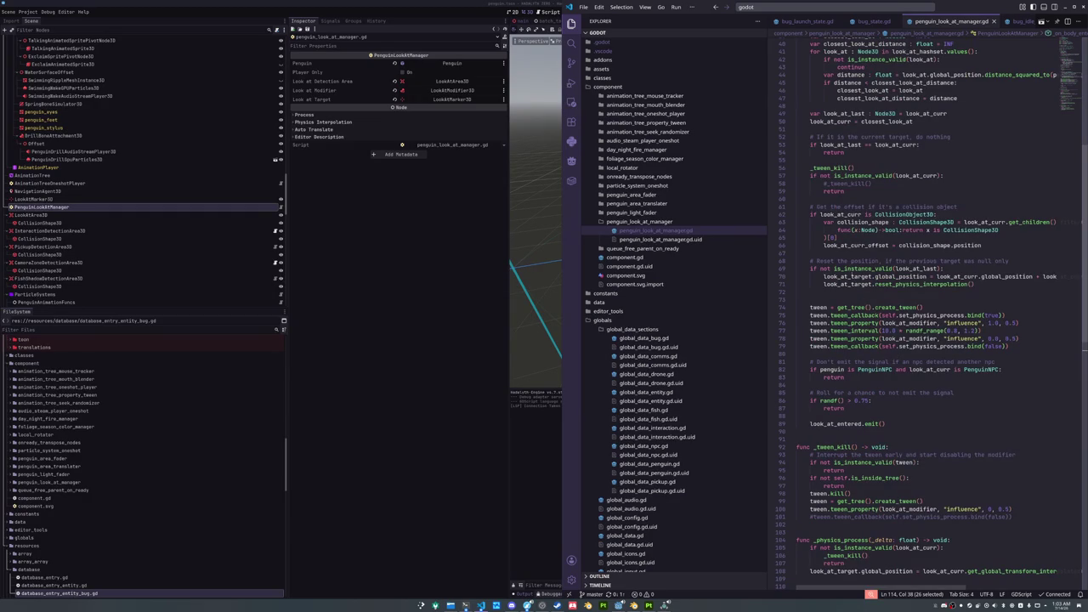
left_click(828, 252)
key("Down")
key("Down")
key("Down")
key("Down")
key("Down")
key("Down")
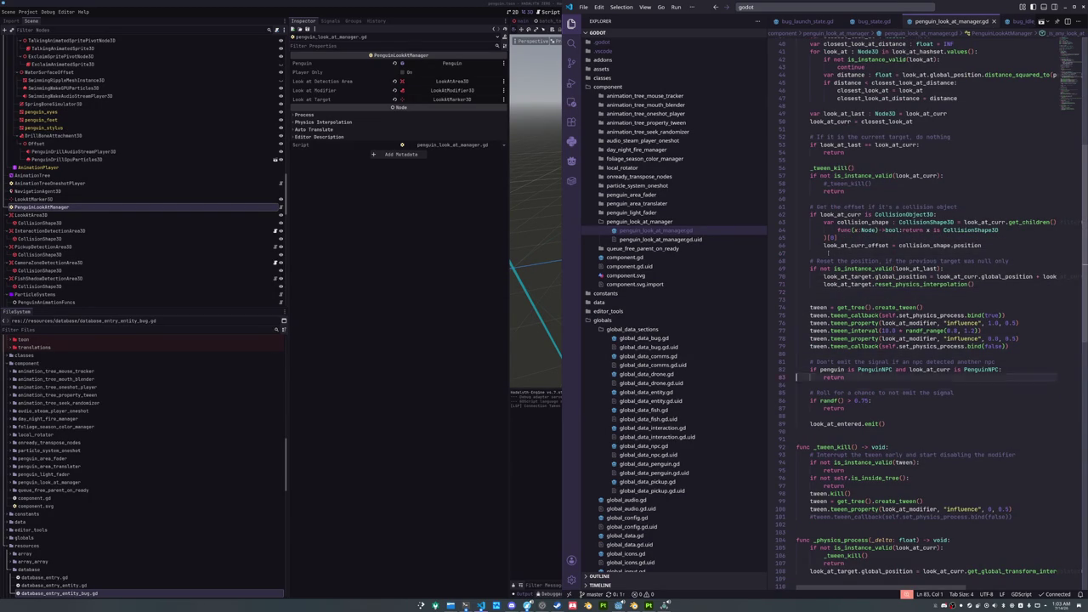
key("End")
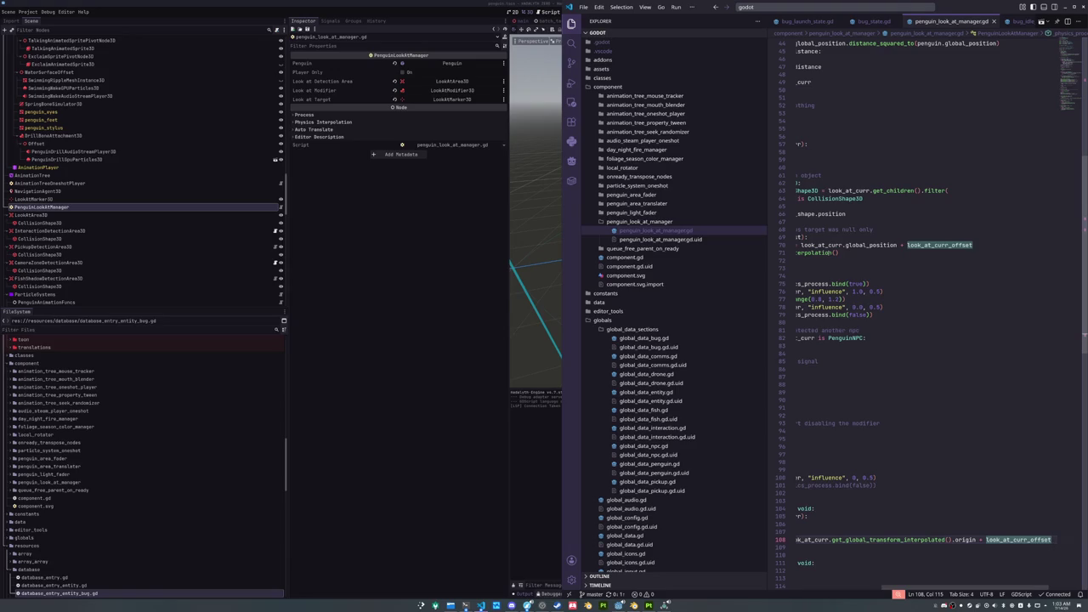
key("Down")
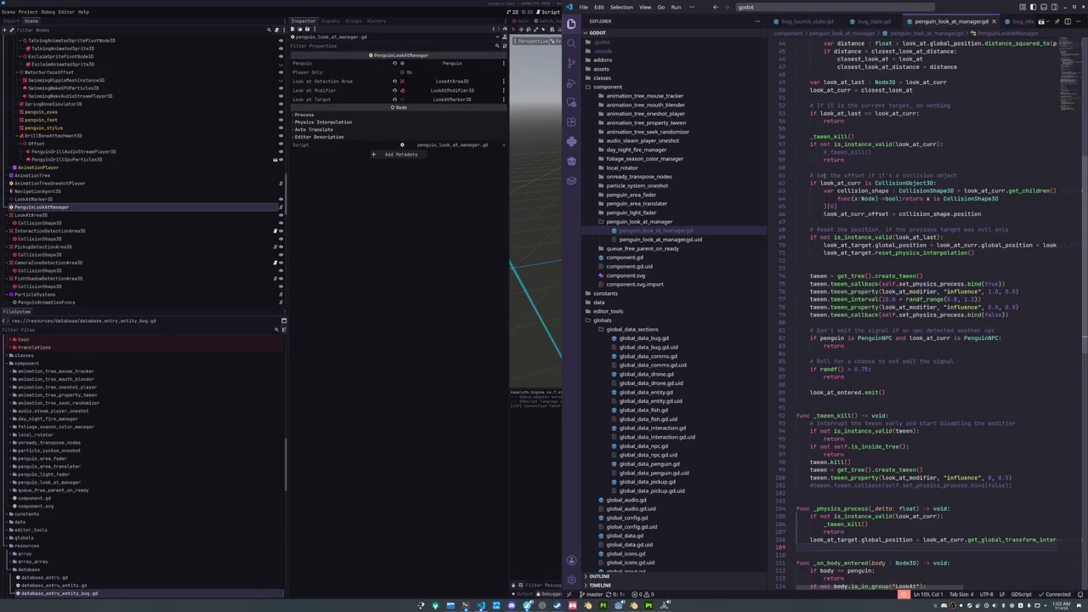
Highlight every use of look_at_curr and look_at_curr_offset, then return to the Godot editor
scroll(927, 314, "up", 8)
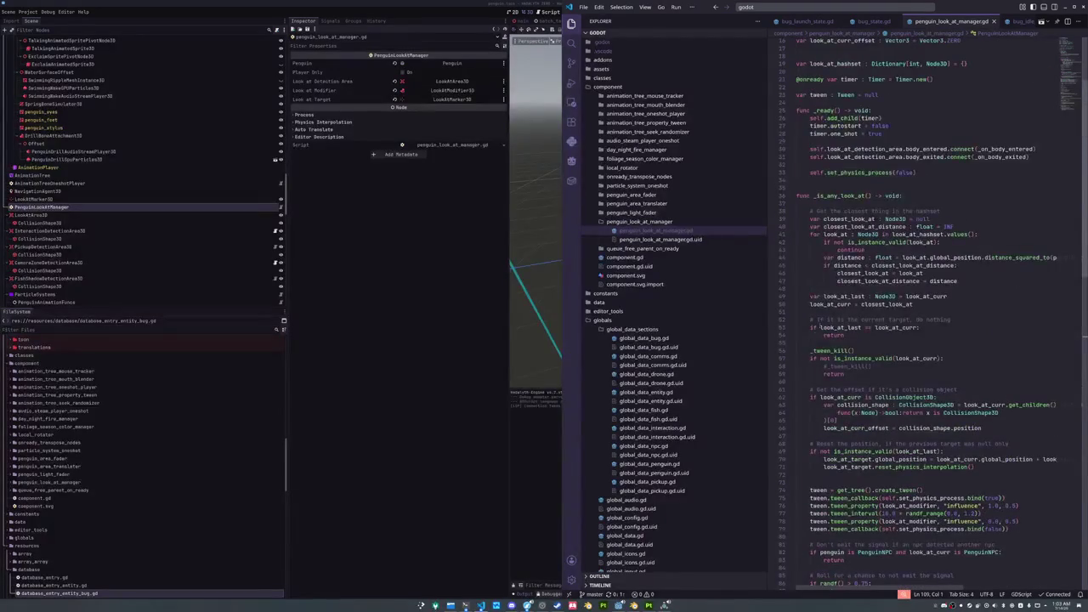
double_click(830, 303)
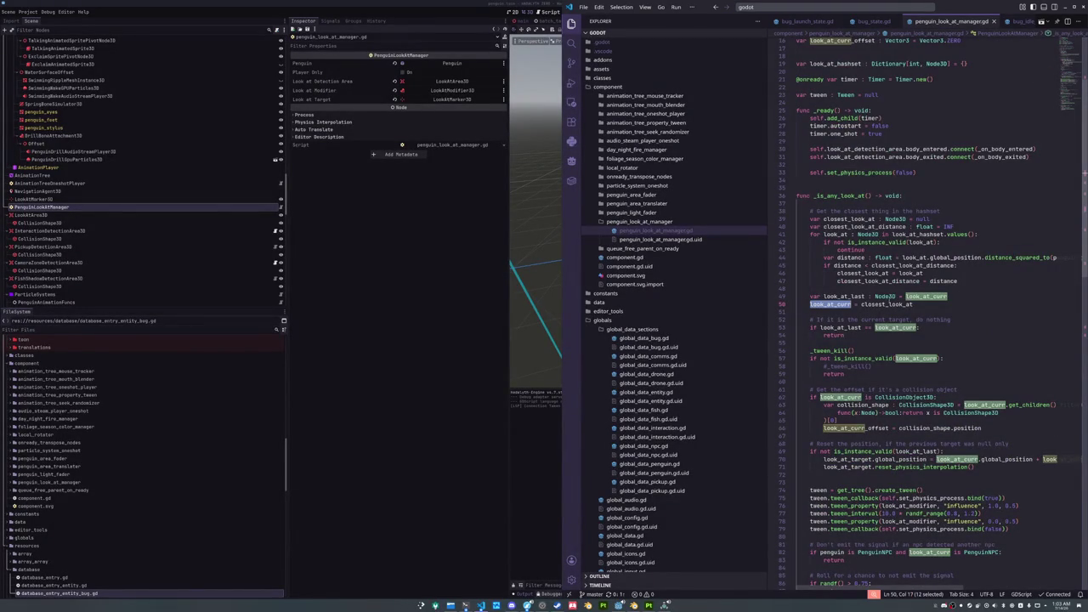
scroll(858, 351, "down", 2)
double_click(856, 398)
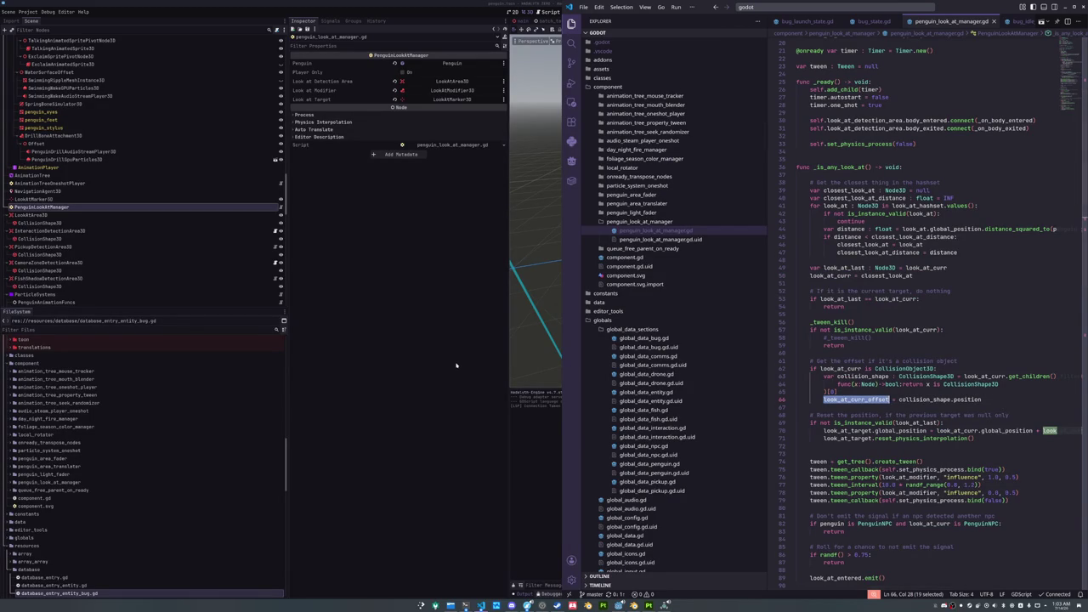
left_click(385, 266)
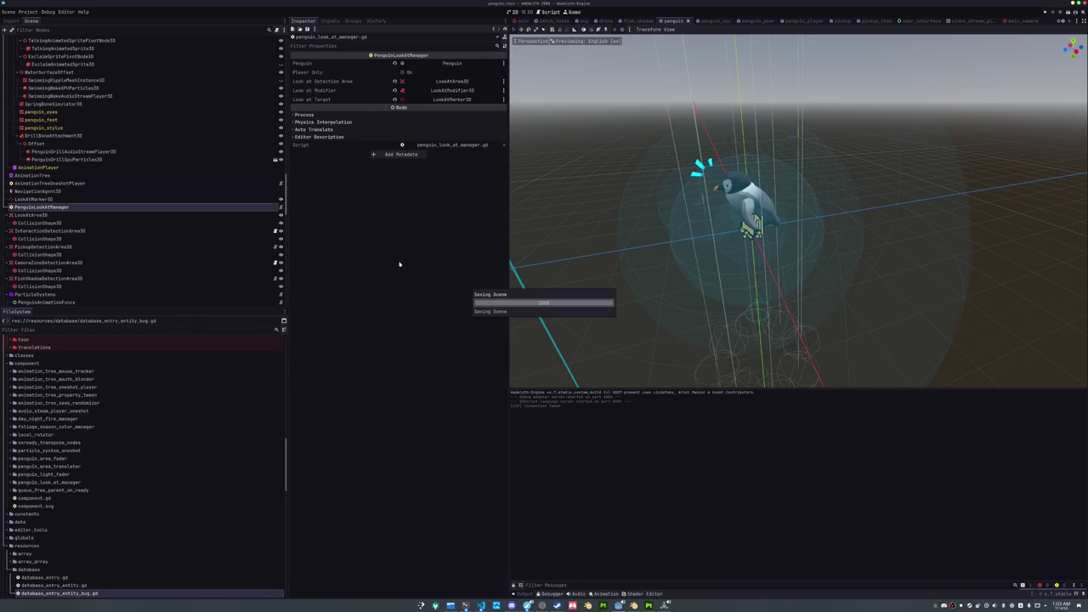
Check the penguin's LookAtArea3D, then add the bug scene's root Bug node to the LookAt group
left_click(110, 214)
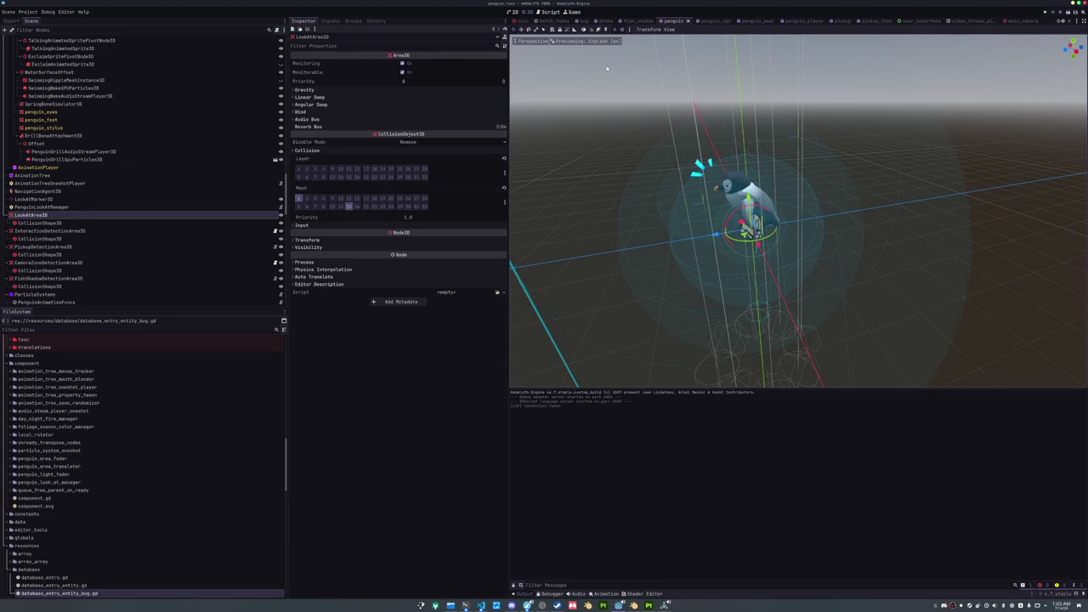
left_click(580, 21)
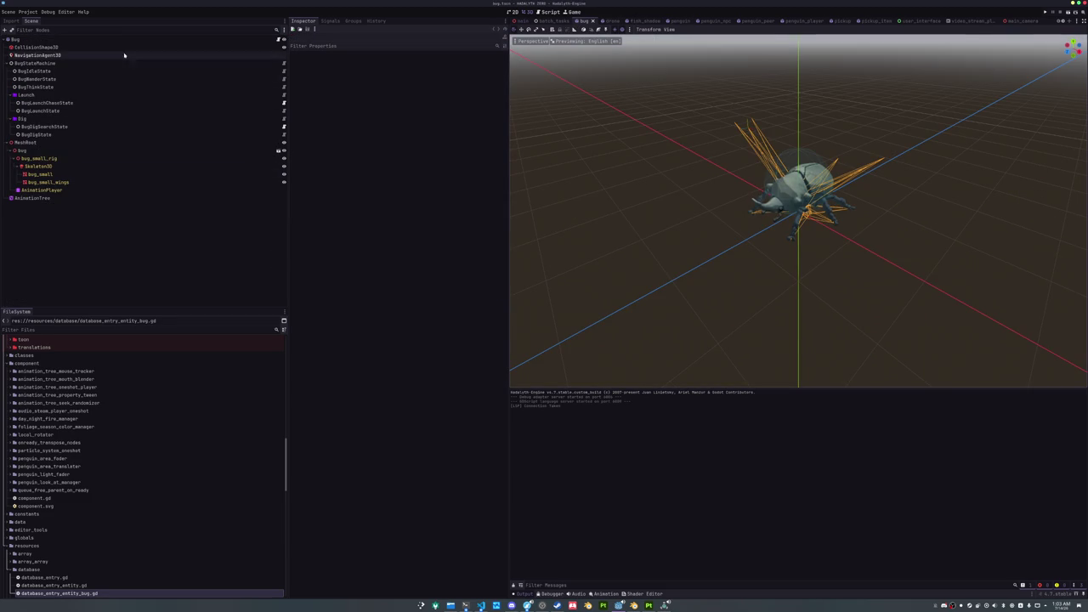
left_click(195, 39)
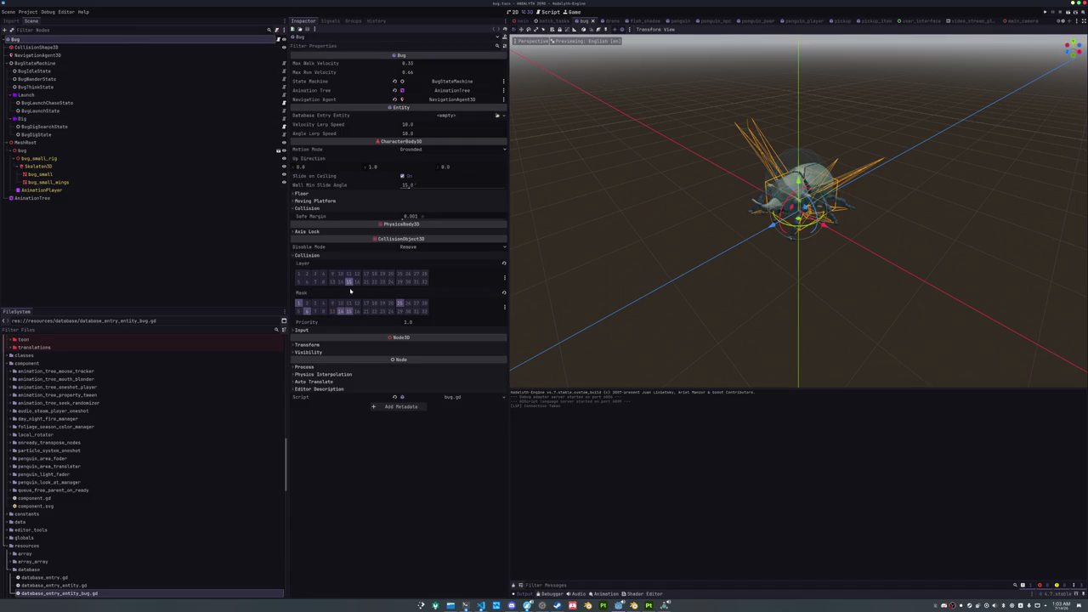
left_click(352, 20)
left_click(299, 103)
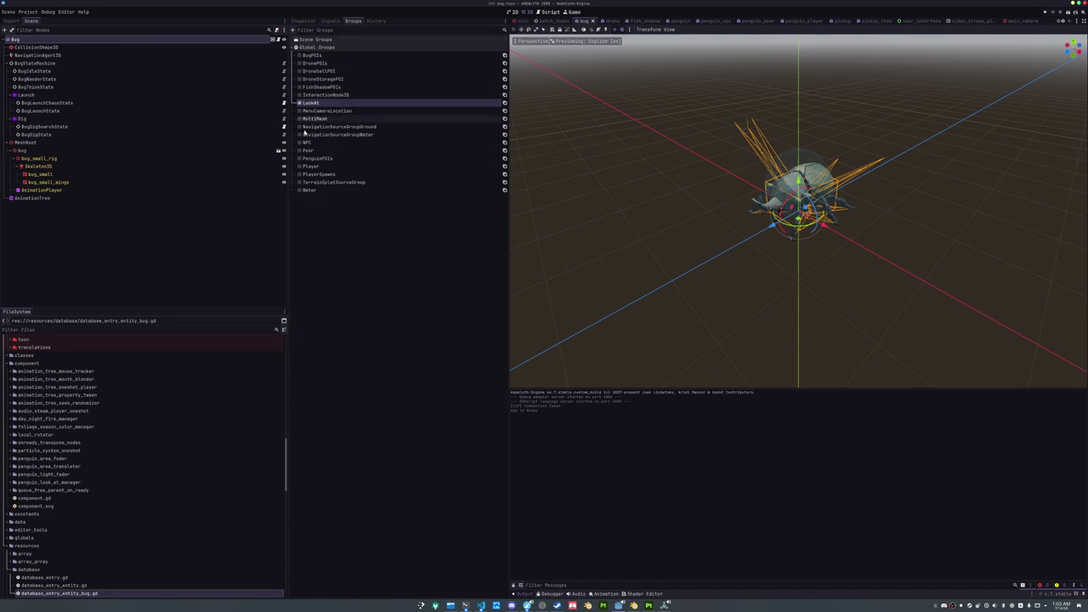
Save the bug scene with Ctrl+S and run the project with F5
key("ctrl+s")
key("F5")
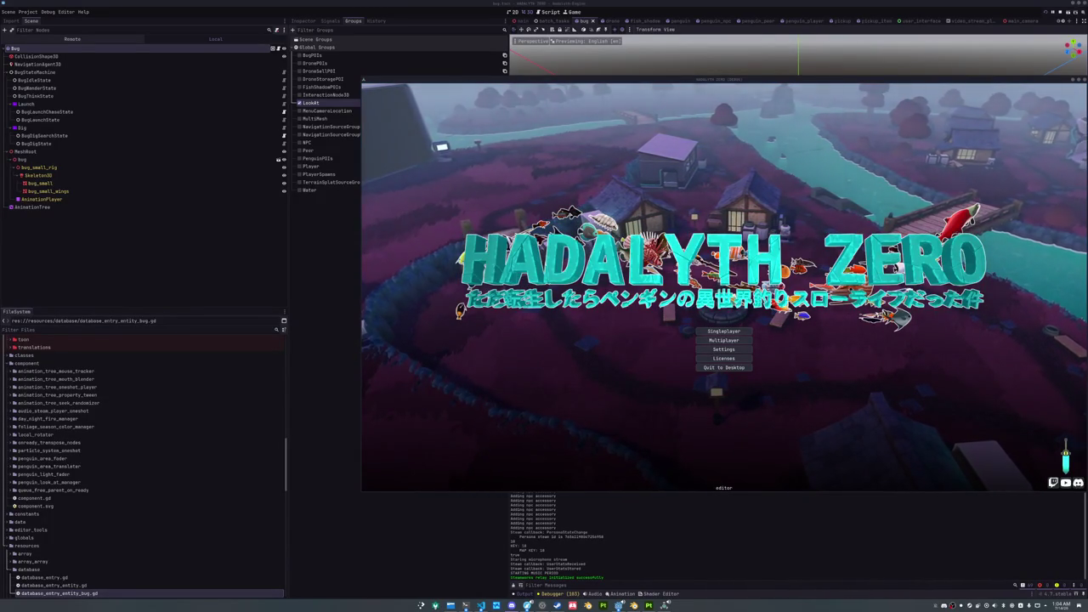
Start a Singleplayer game and walk the penguin across the field and along the path to the houses
left_click(721, 333)
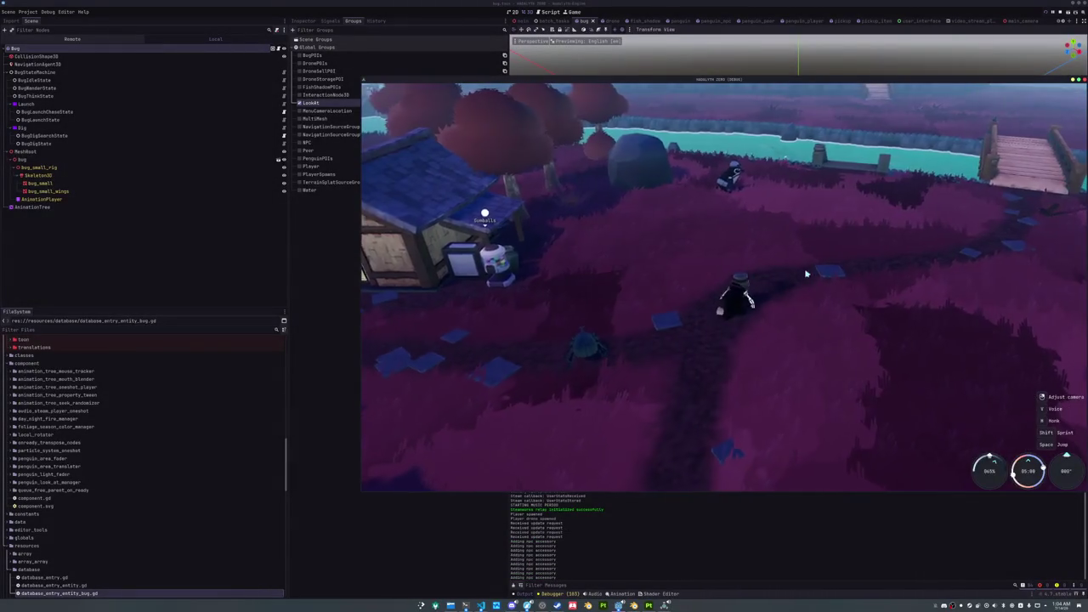
key("w")
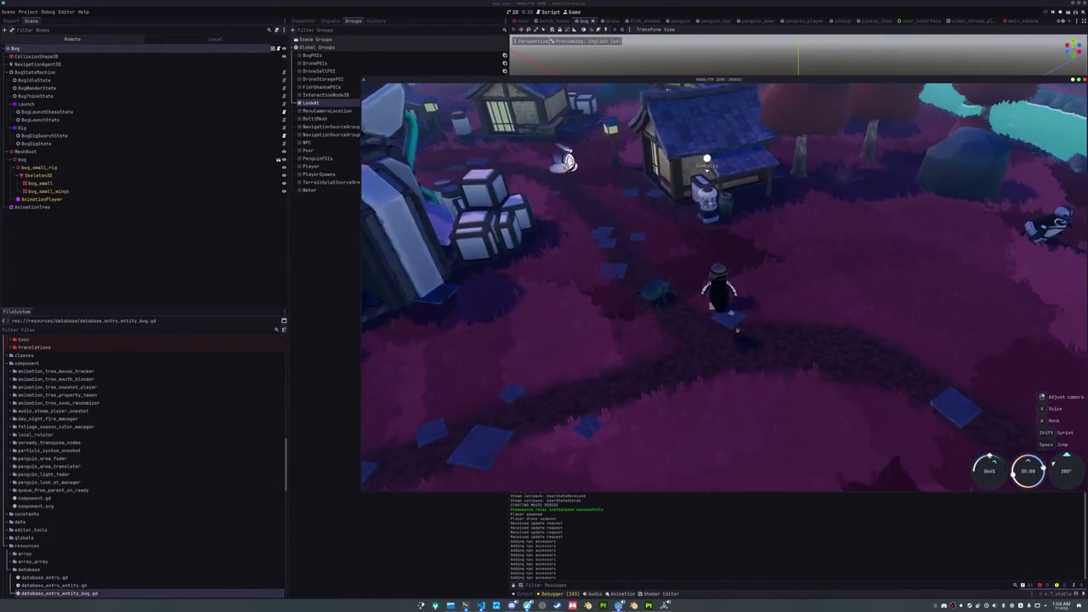
key("w")
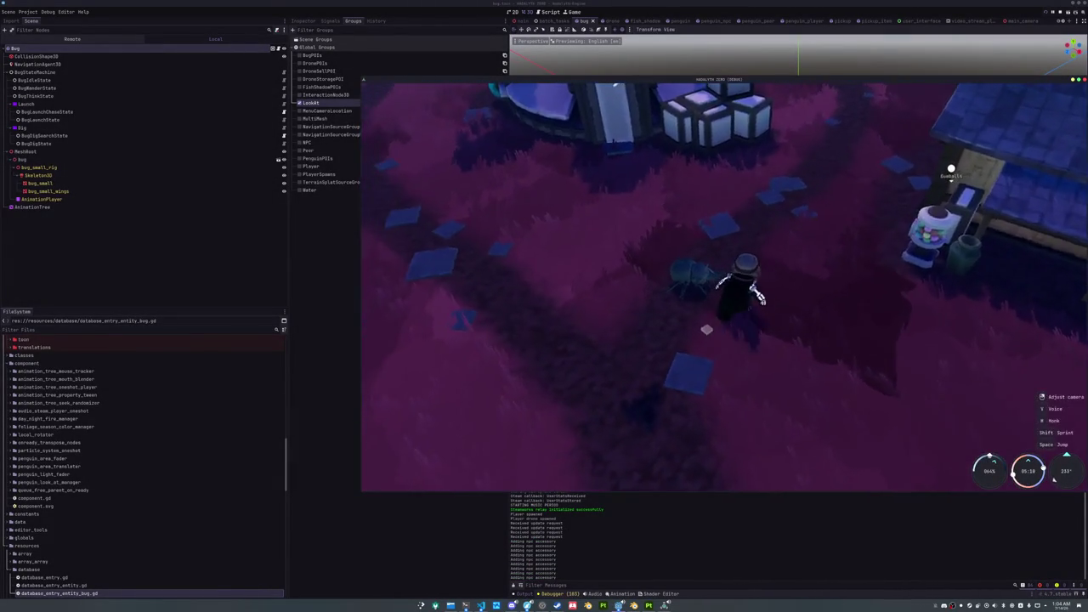
key("w")
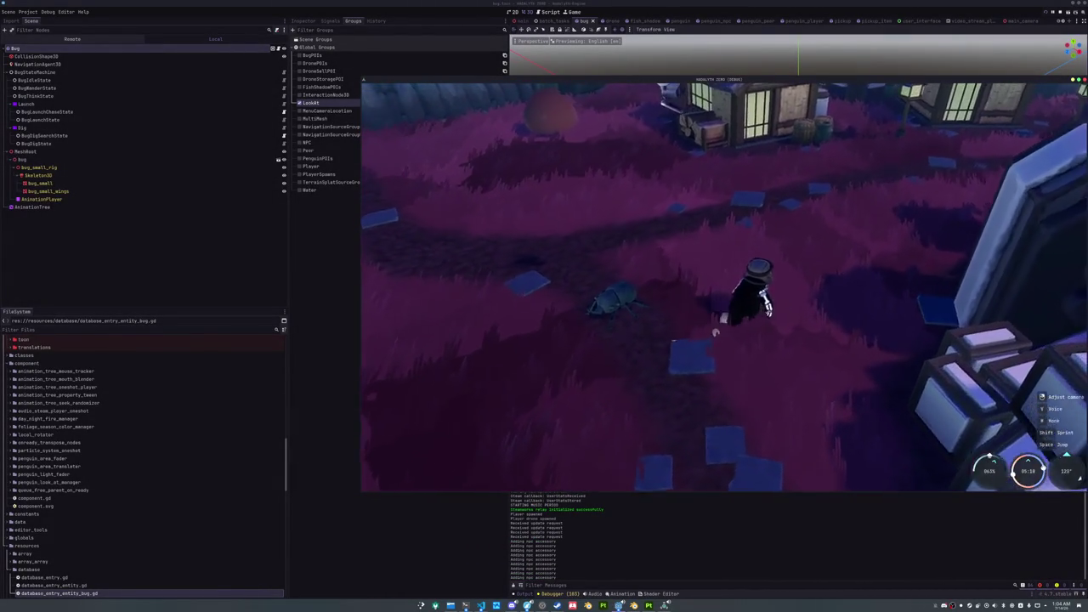
key("w")
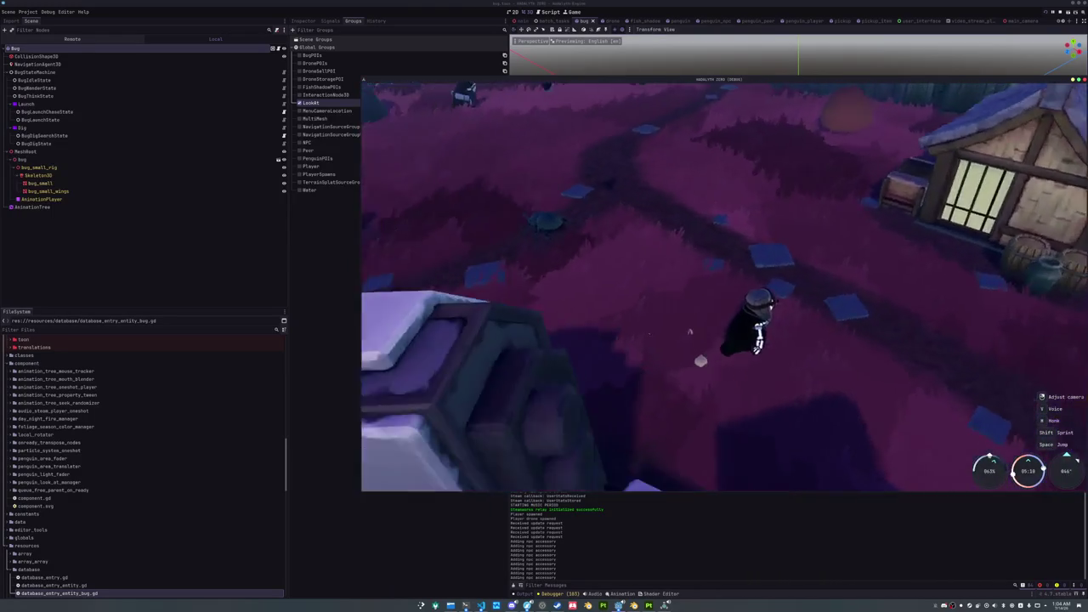
key("w")
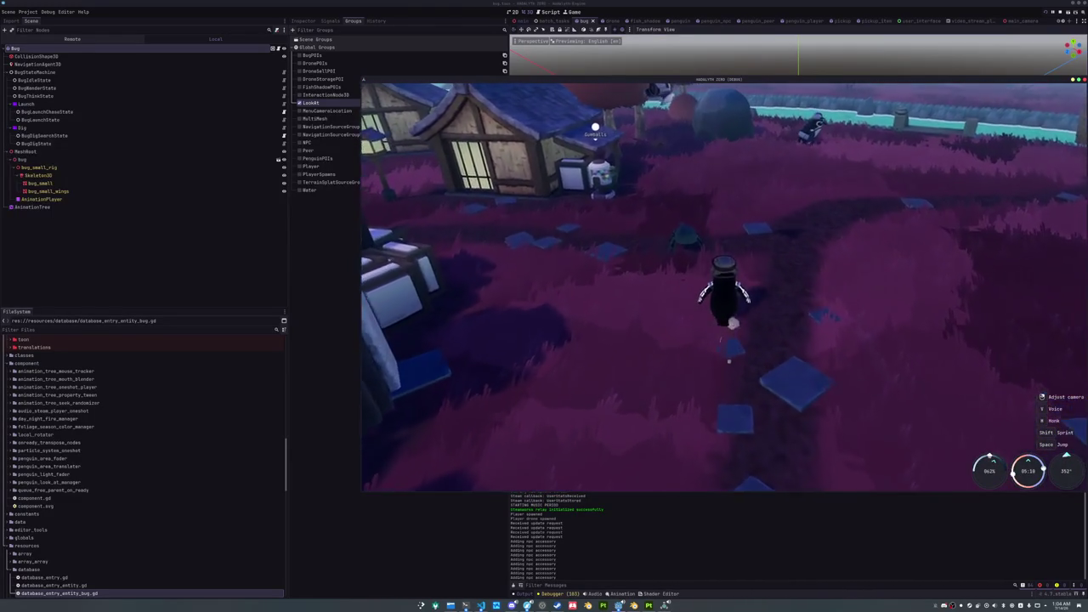
key("w")
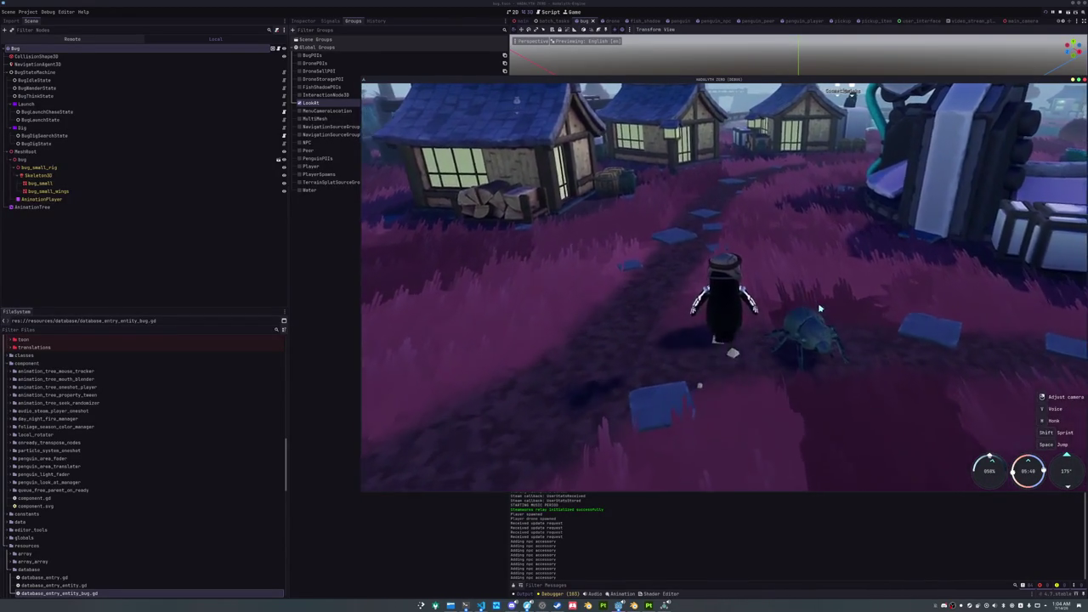
key("w")
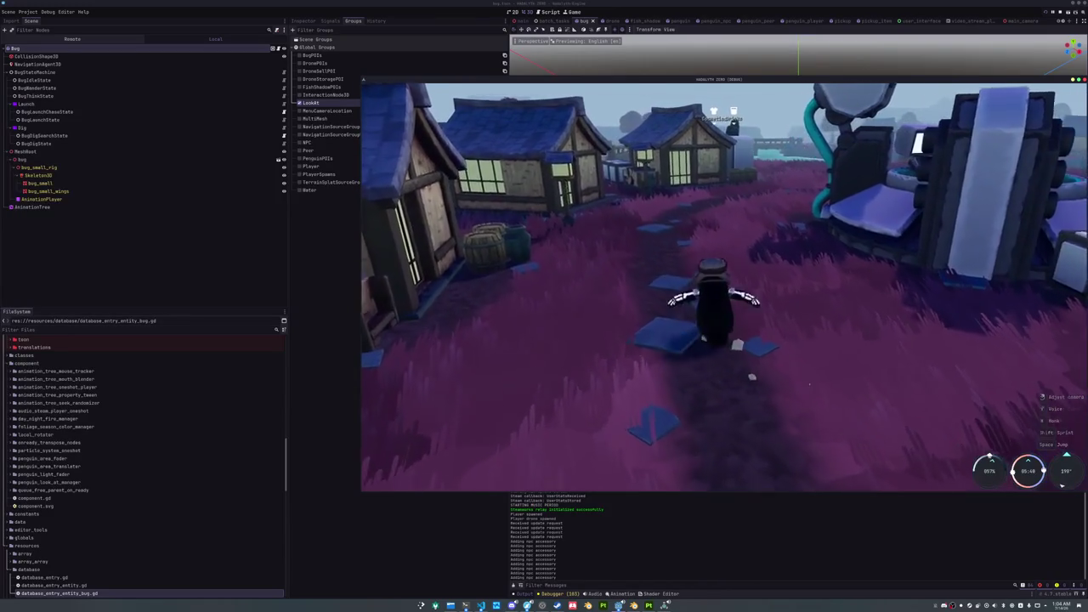
key("w")
key("w")
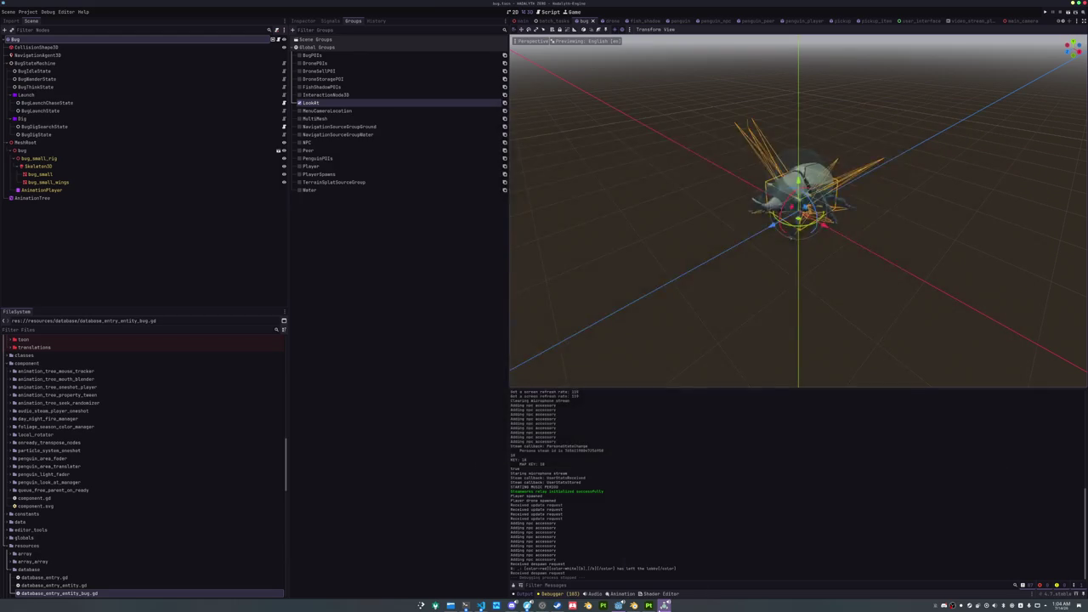
Toggle the quick actions menu, walk toward the river, and swing the camera to face the houses
key("w")
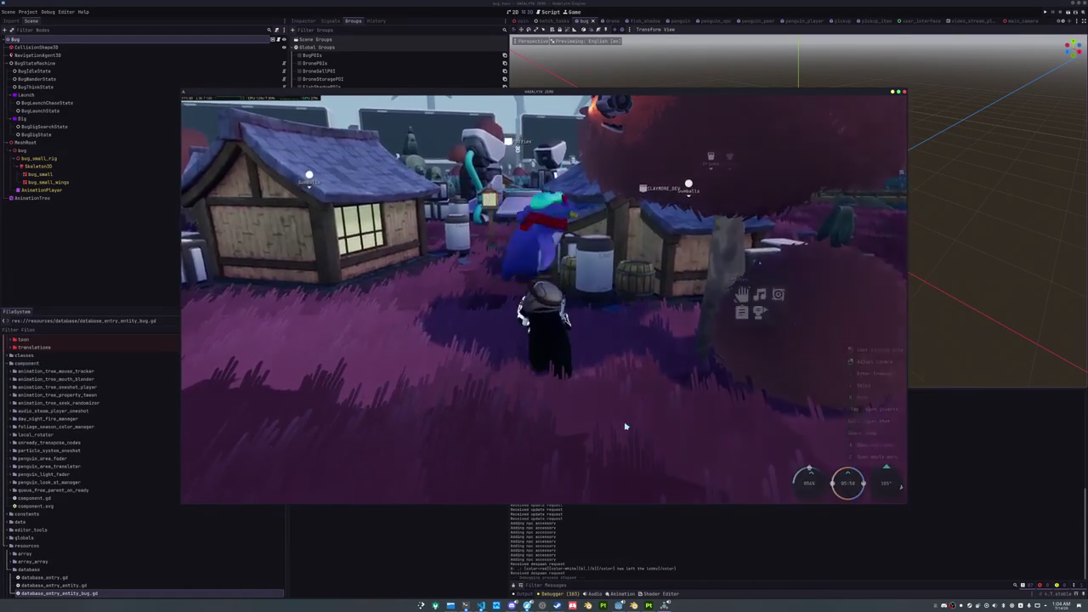
key("x")
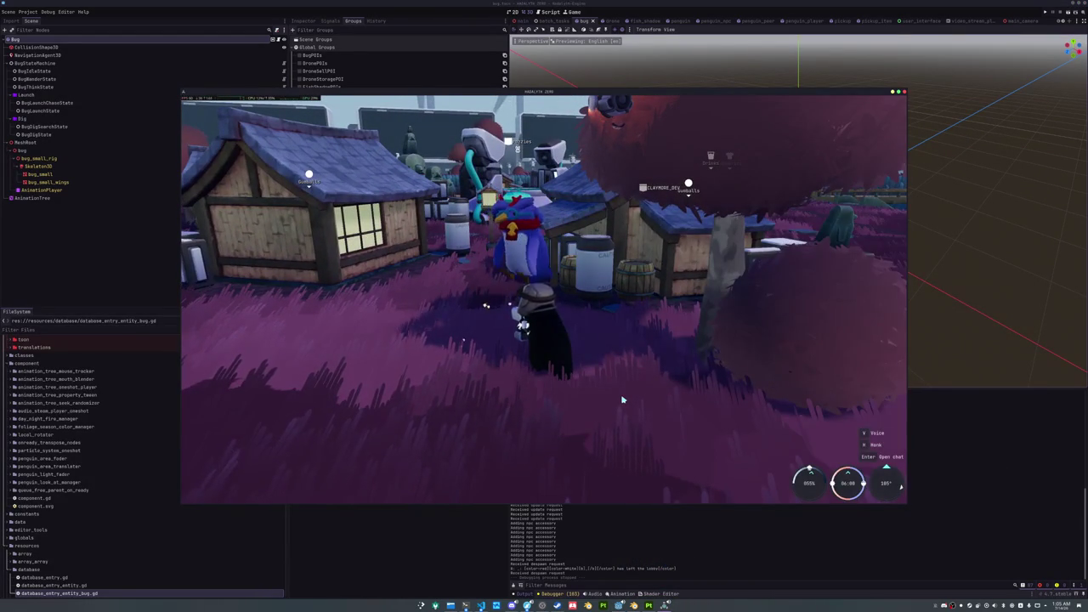
key("x")
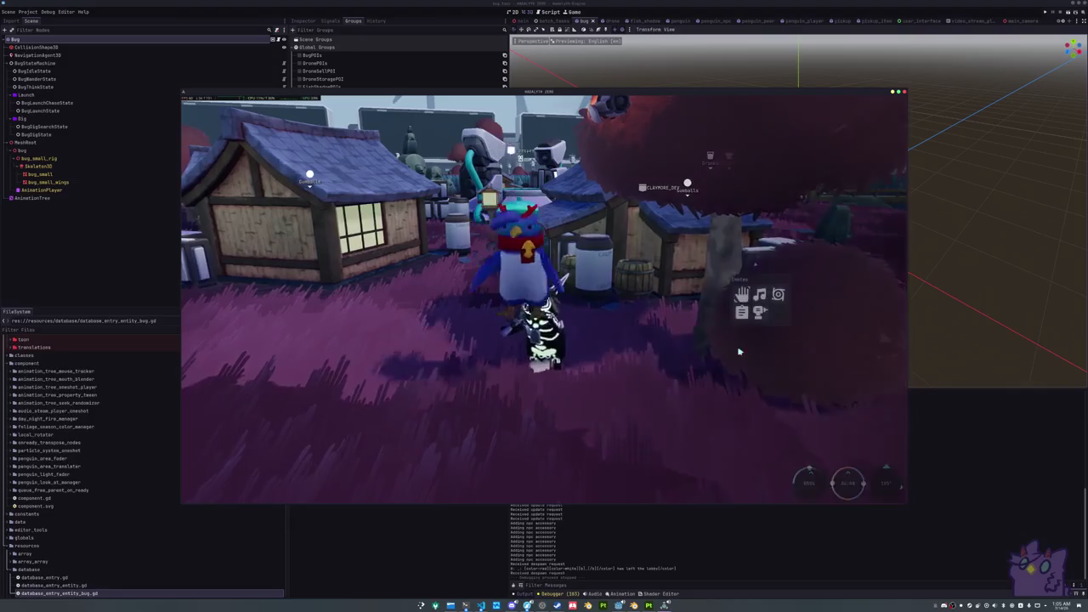
key("w")
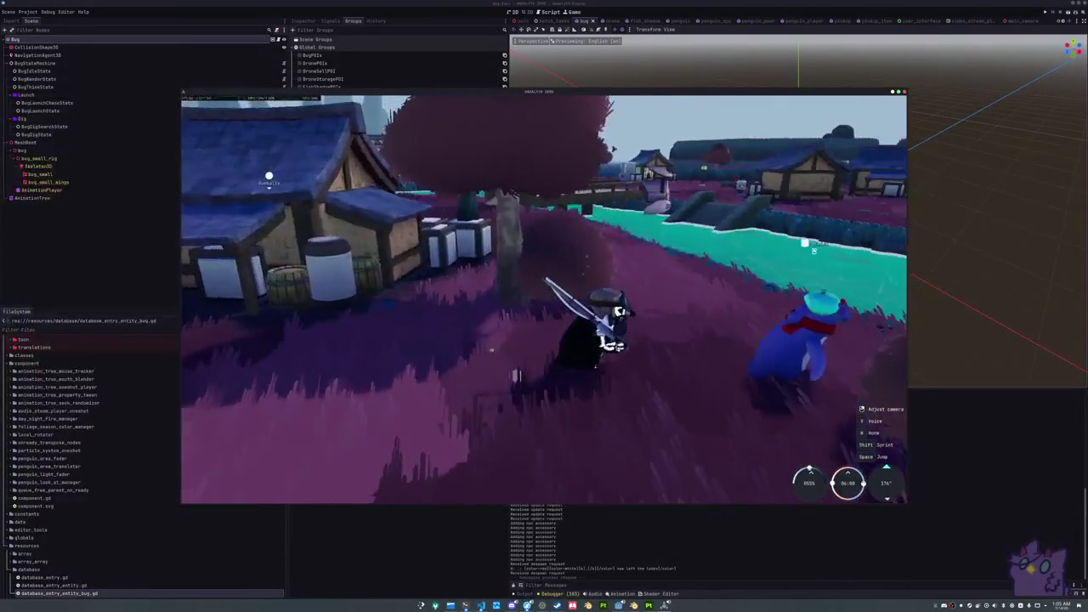
key("w")
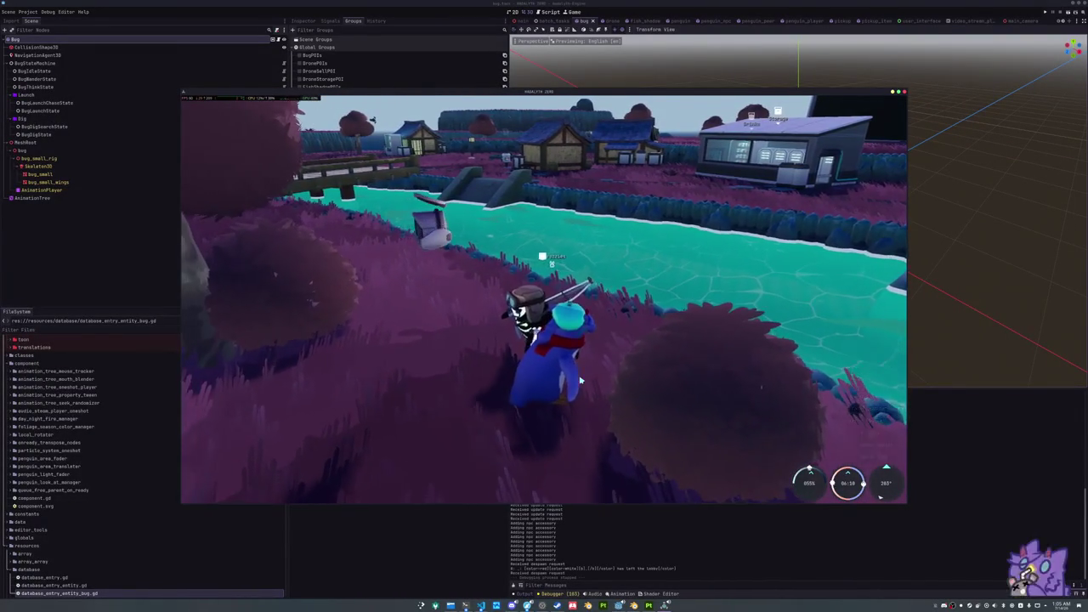
left_click_drag(580, 380, 442, 380)
left_click_drag(544, 380, 510, 306)
Run past the blue character up to the vending machines and open the shop
key("w")
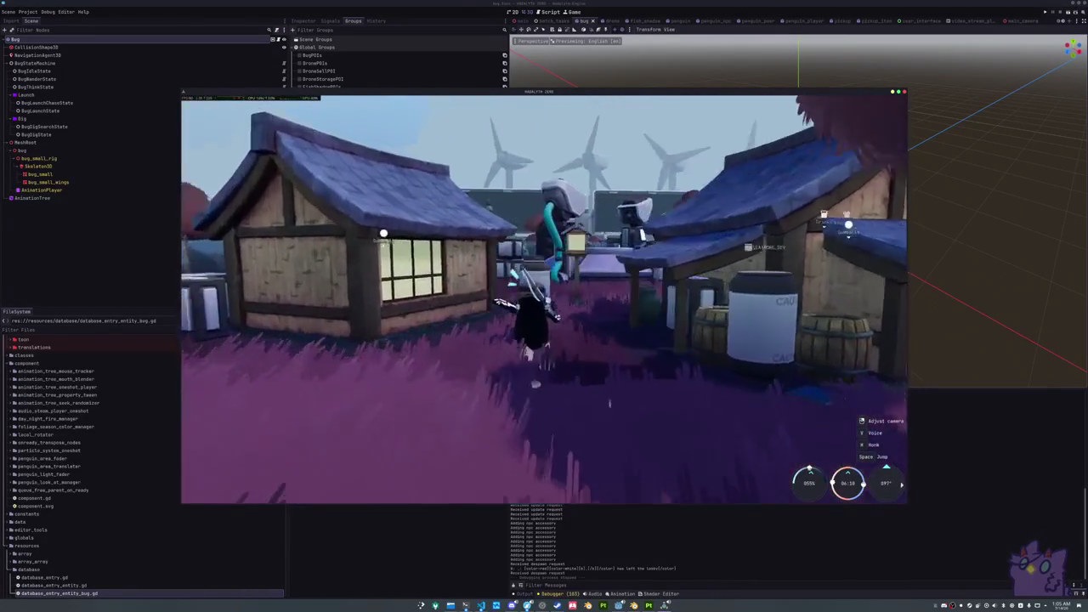
key("w")
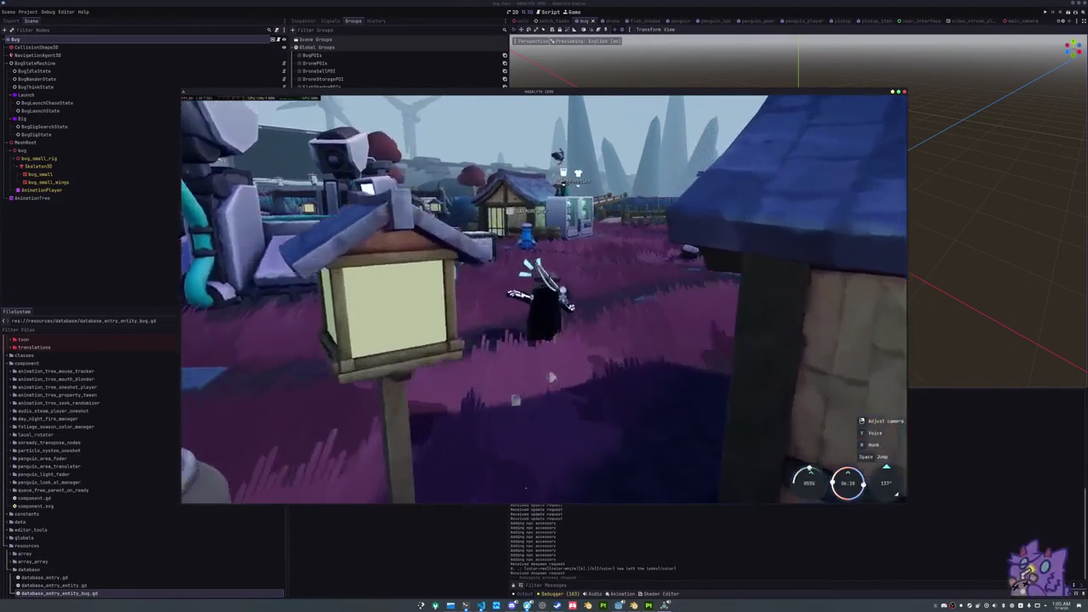
key("w")
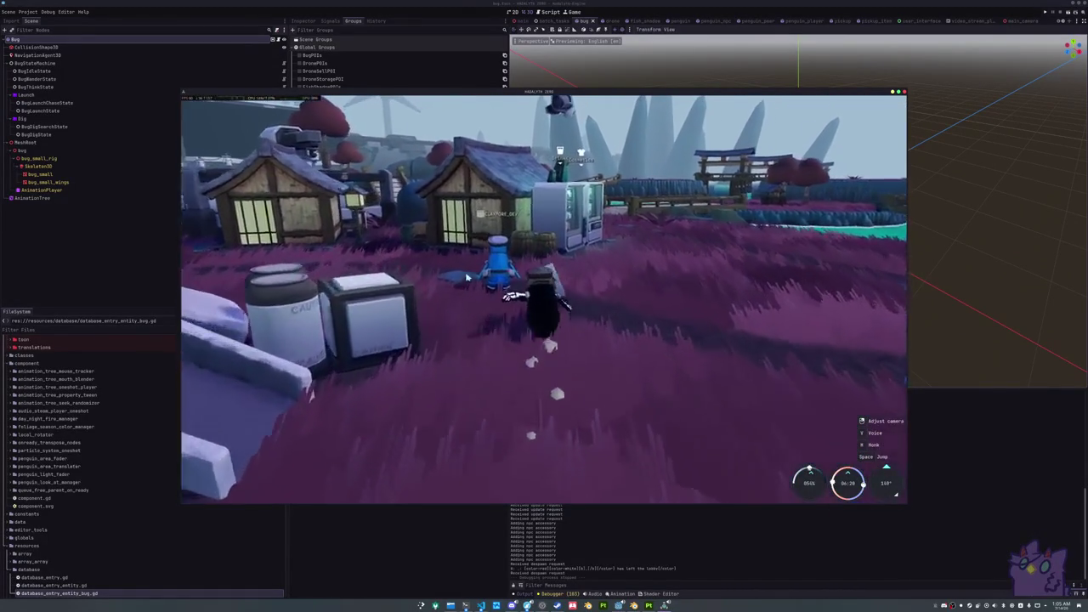
key("w")
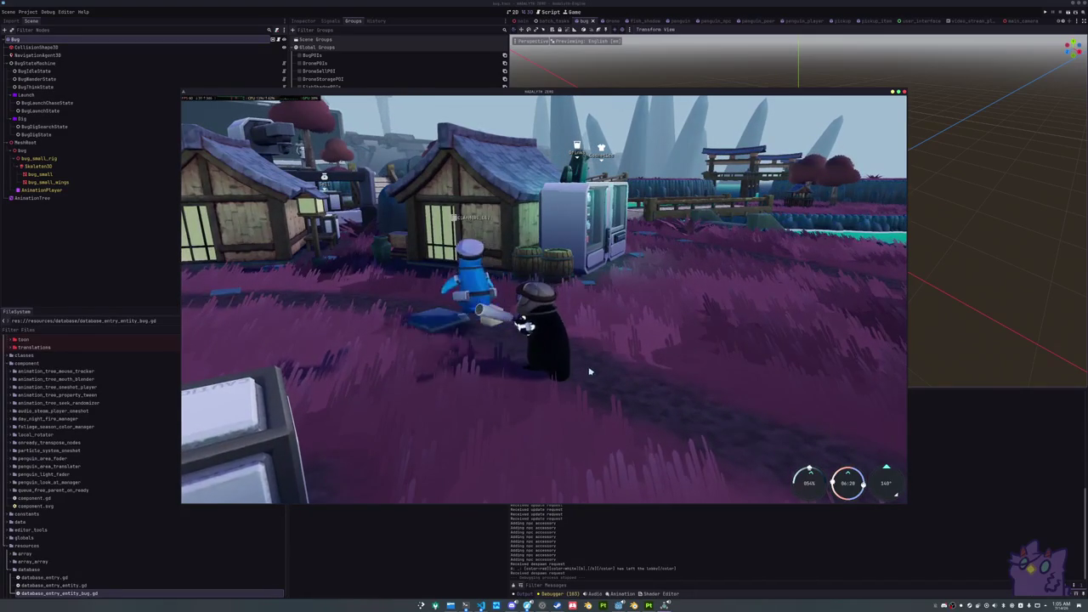
key("w")
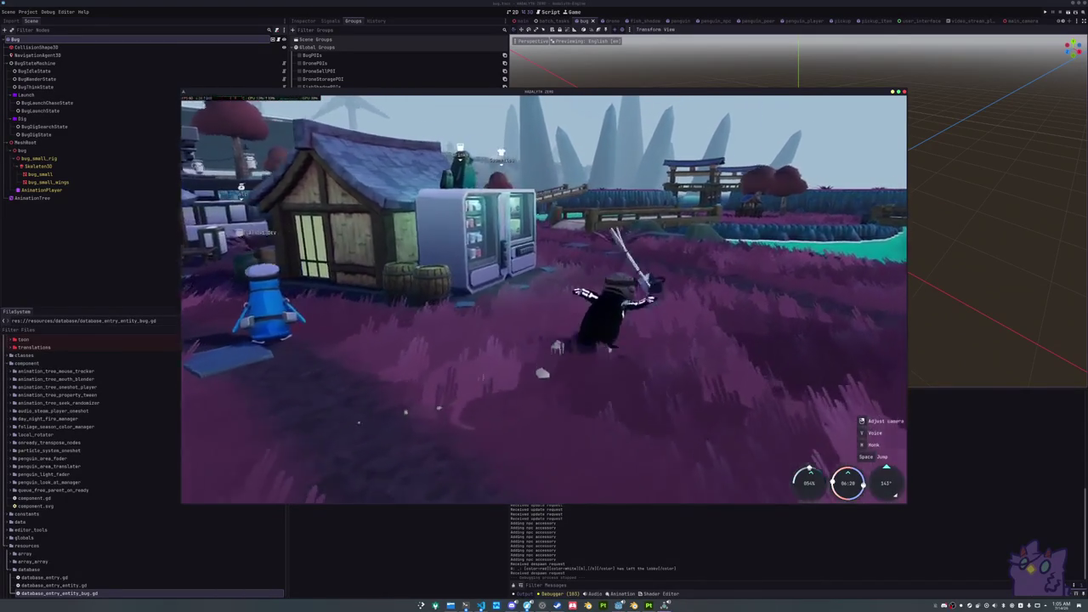
key("w")
key("e")
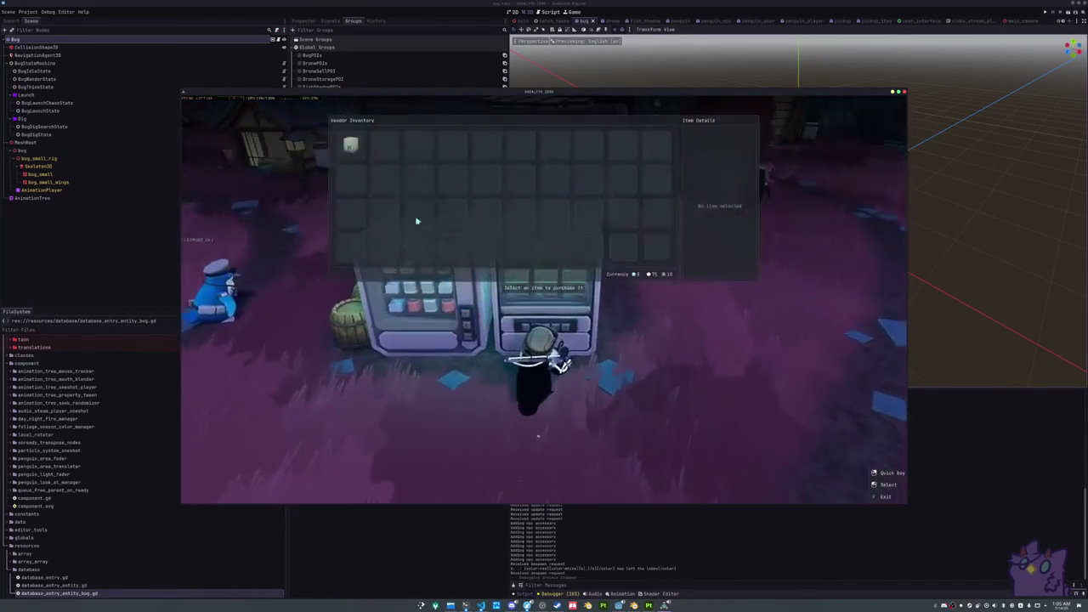
Buy the Cosmetics Blindbox, Seal Milk, Red Algae Juice and Kelp Smoothie
left_click(358, 152)
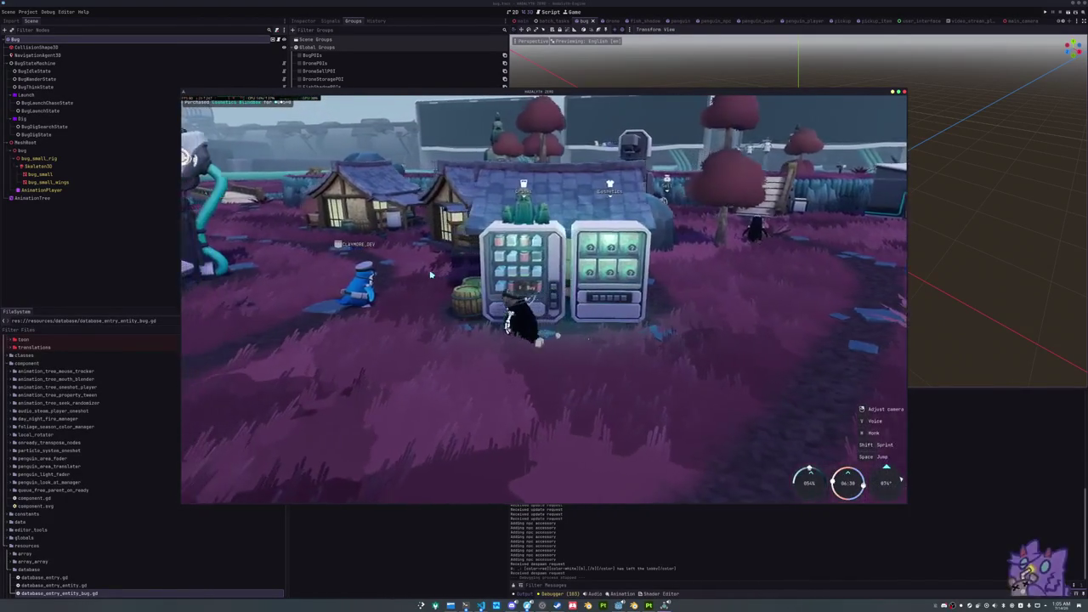
left_click(351, 144)
left_click(384, 144)
left_click(418, 145)
key("Escape")
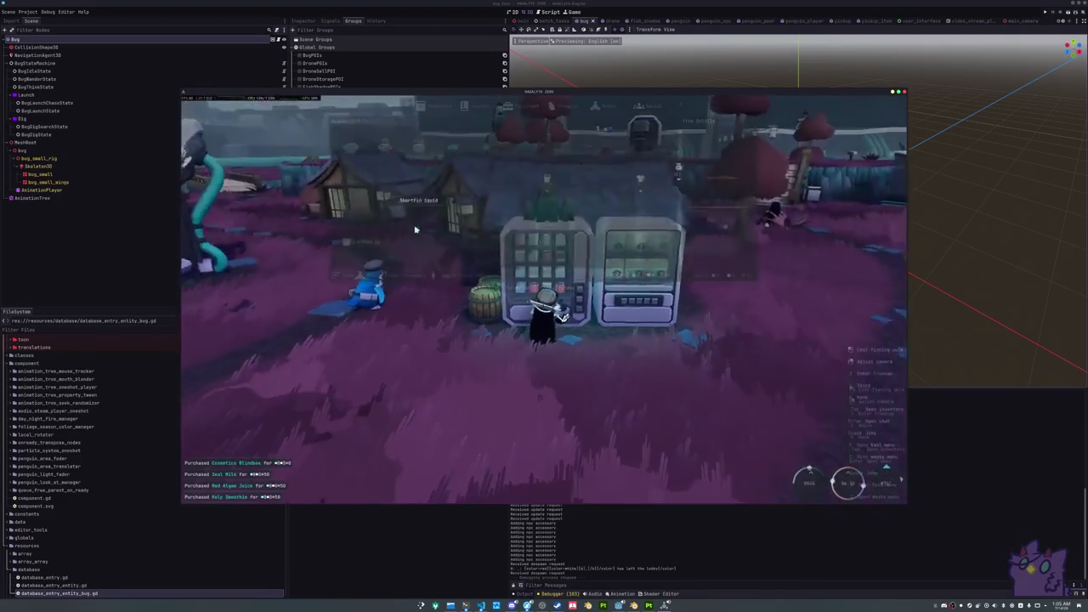
Use the three boost drinks from the inventory
key("Tab")
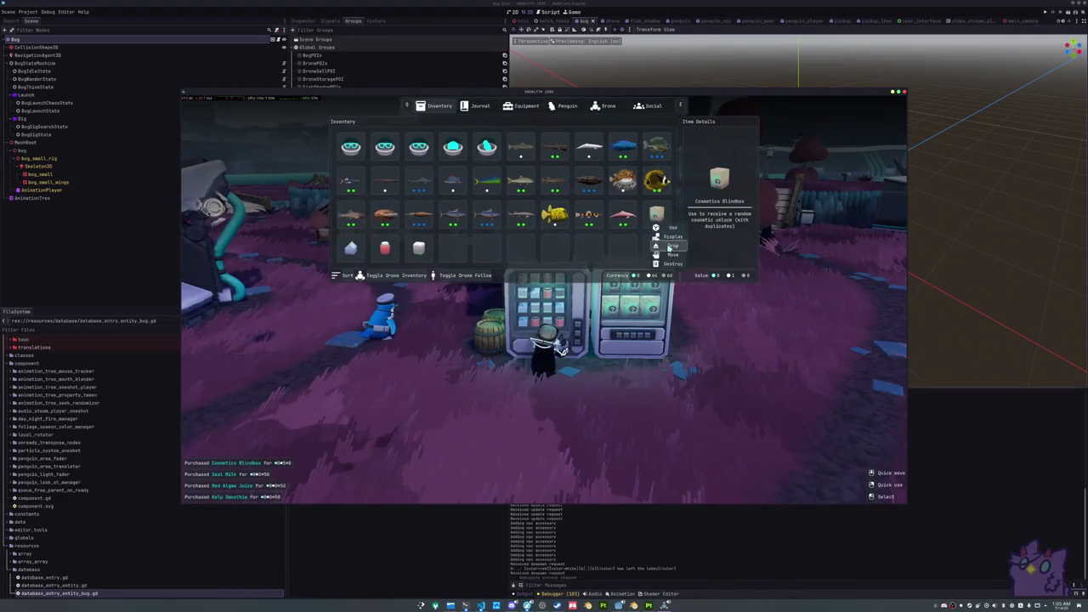
right_click(361, 249)
key("w")
right_click(385, 247)
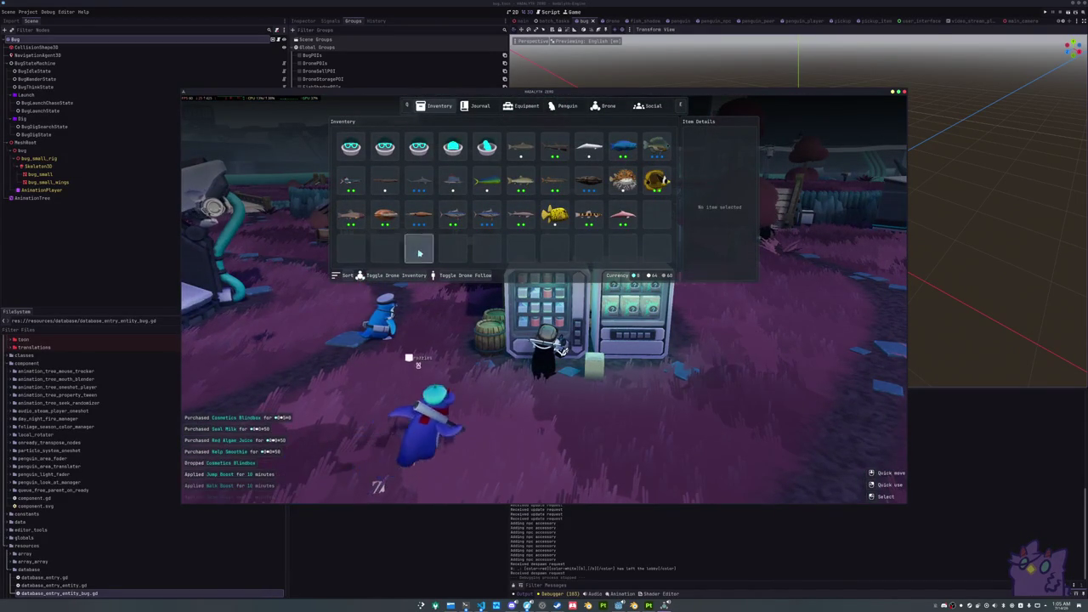
right_click(418, 248)
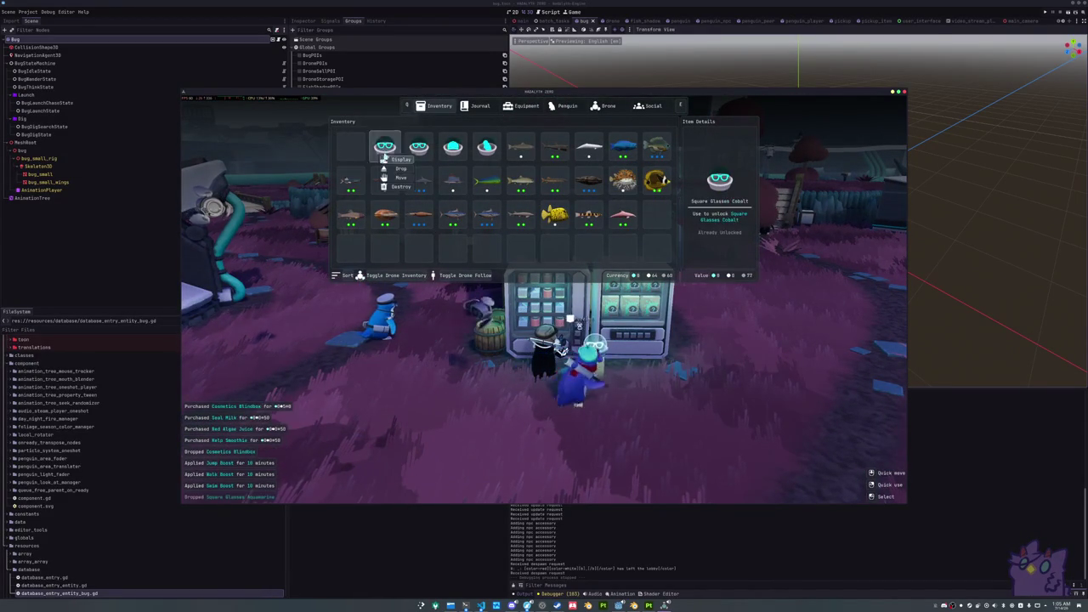
Drop the Square Glasses Slate and Beanie Hat Teal, then sort the inventory
left_click(425, 169)
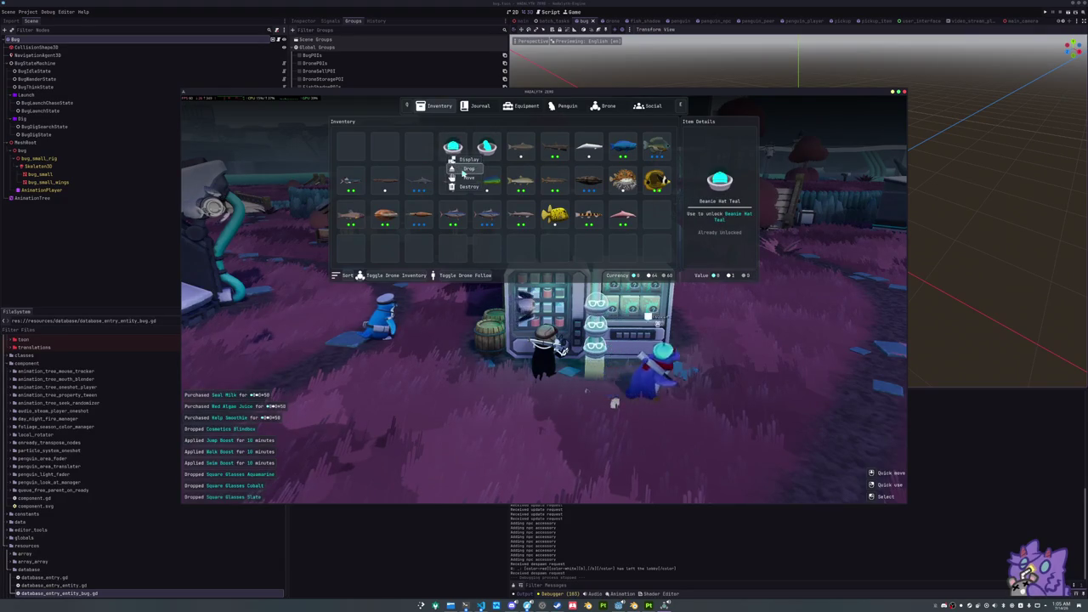
left_click(465, 169)
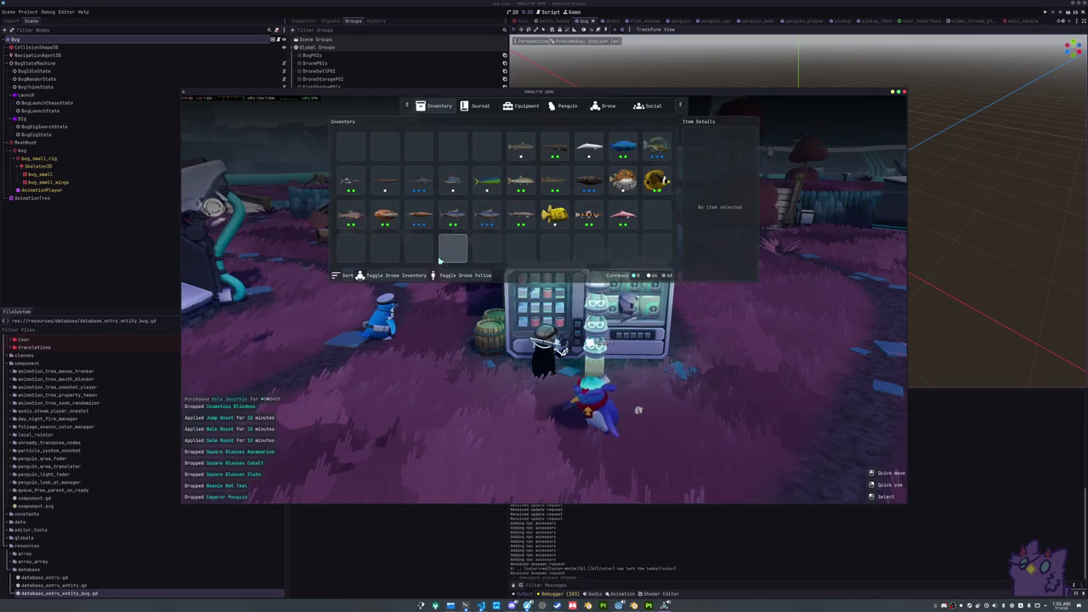
left_click(347, 276)
key("Escape")
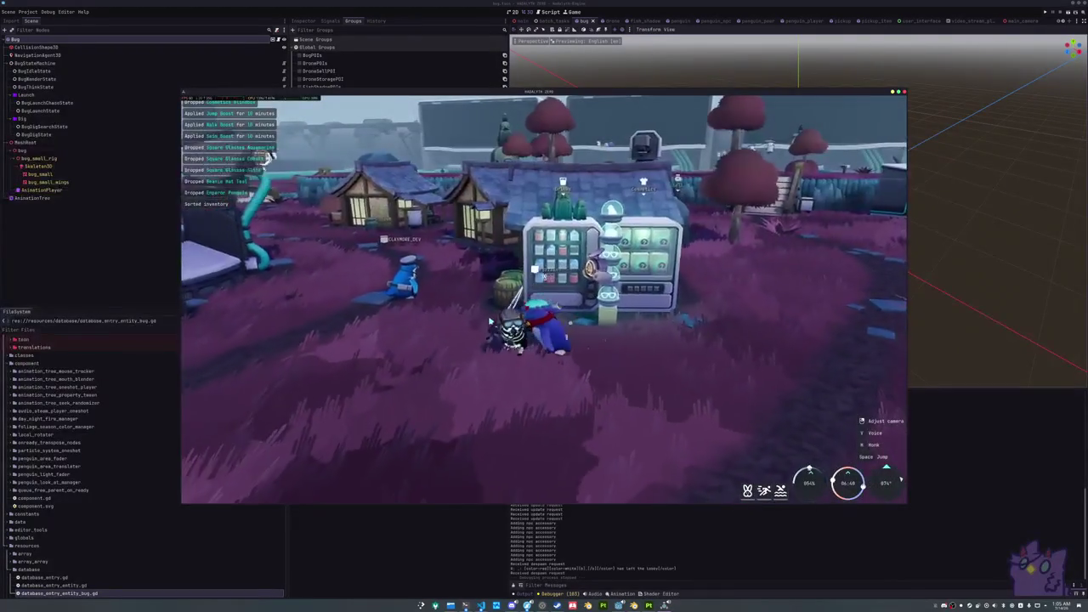
Run across the field to the sell machine and sell all the carried fish
key("w")
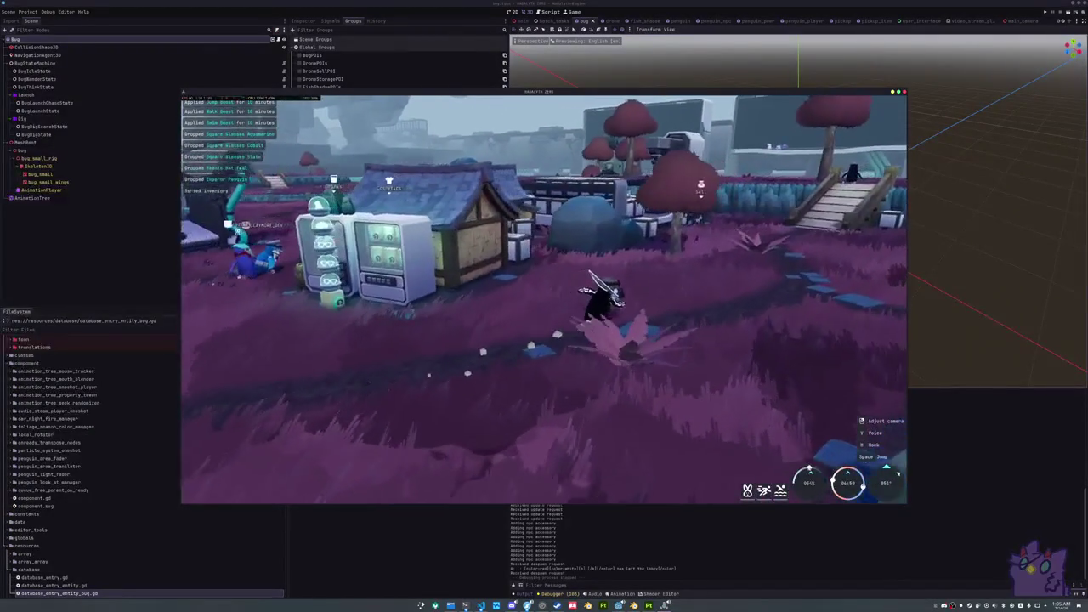
key("w")
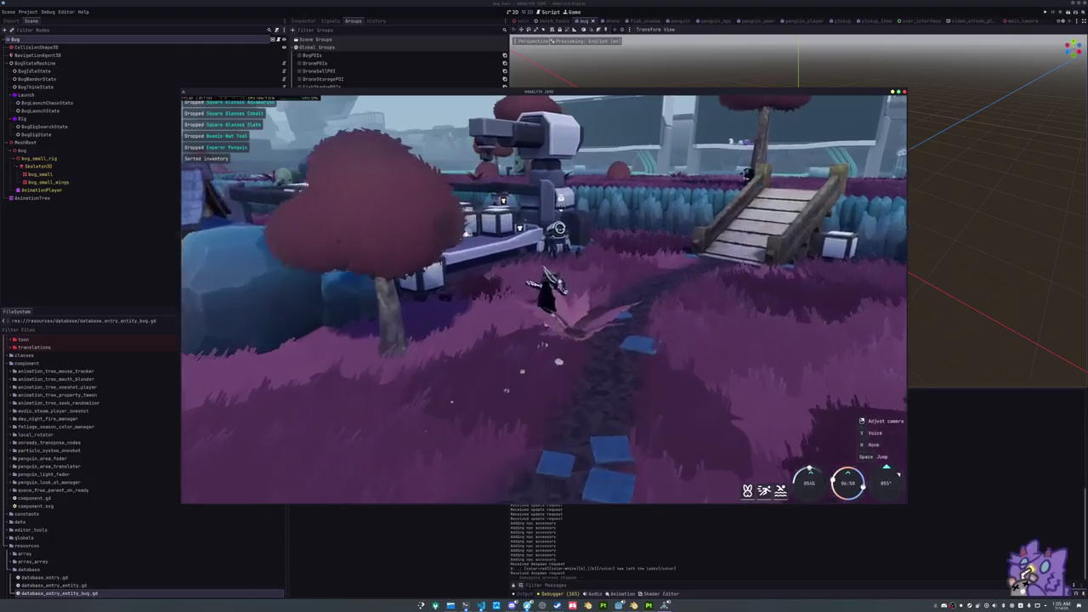
key("w")
key("e")
left_click(394, 274)
key("Escape")
Run back to the house by the vending stand, take out the bat and swing it
key("w")
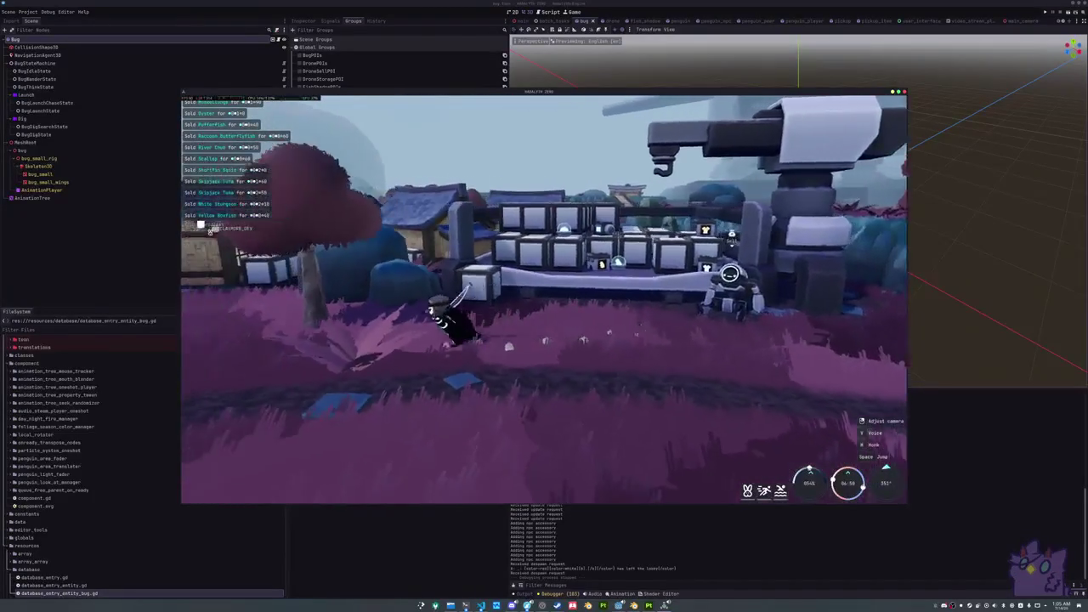
key("w")
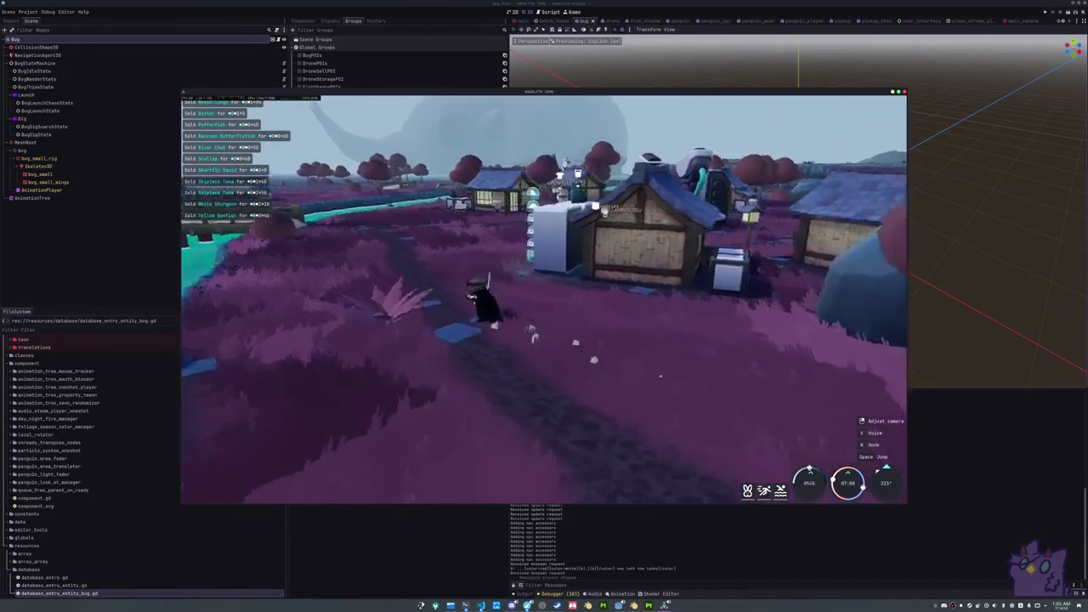
key("w")
key("w")
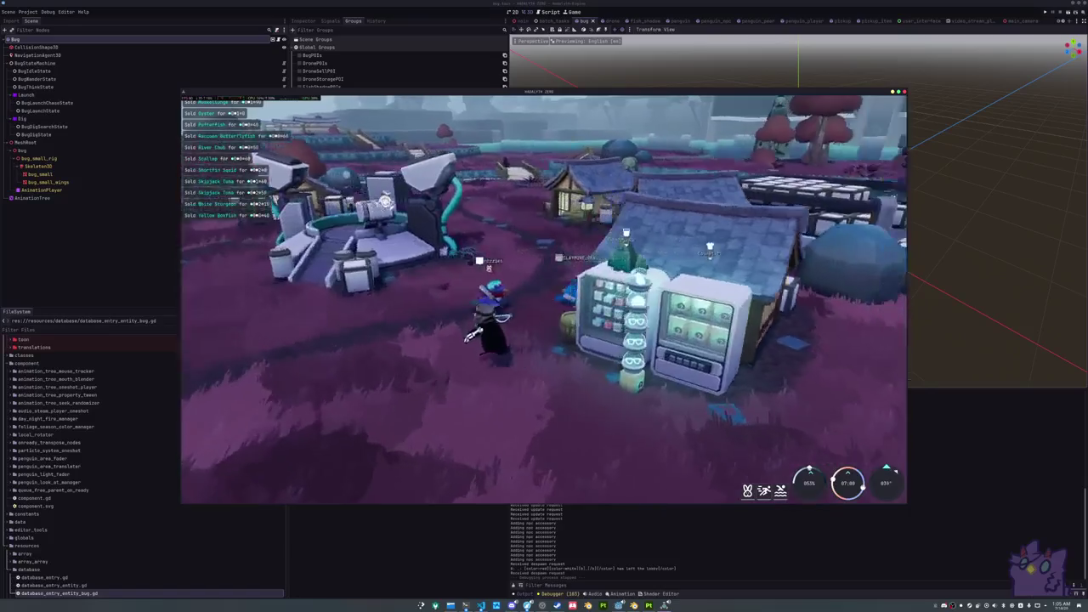
key("w")
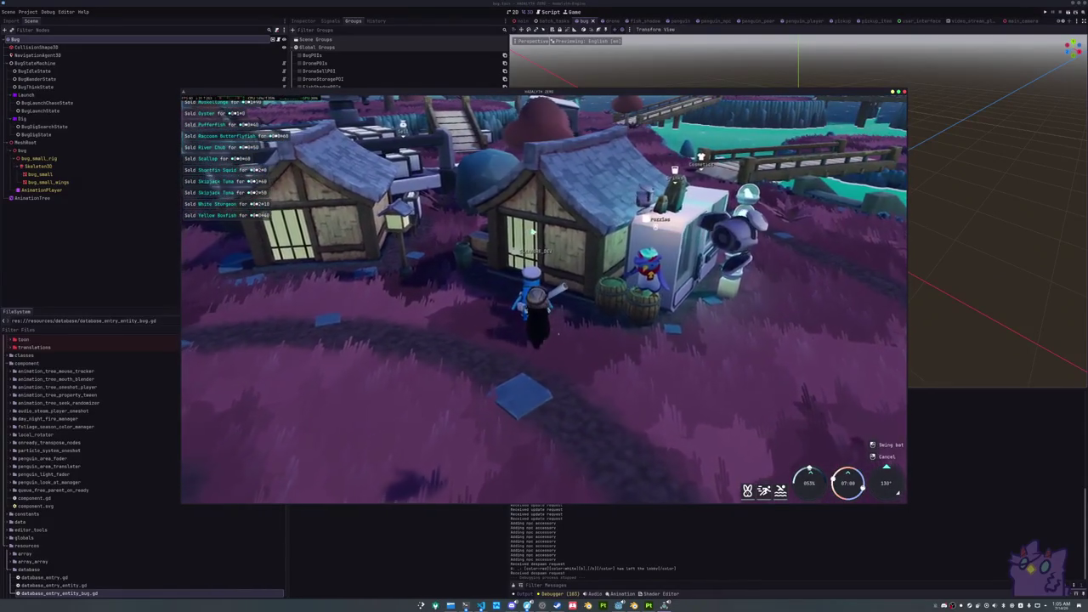
key("w")
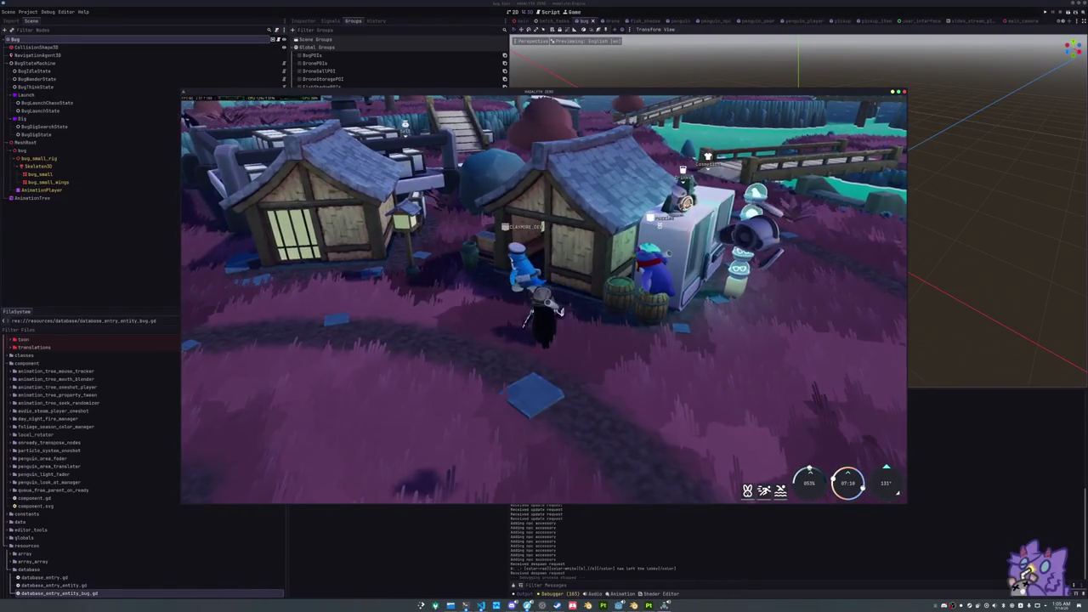
key("w")
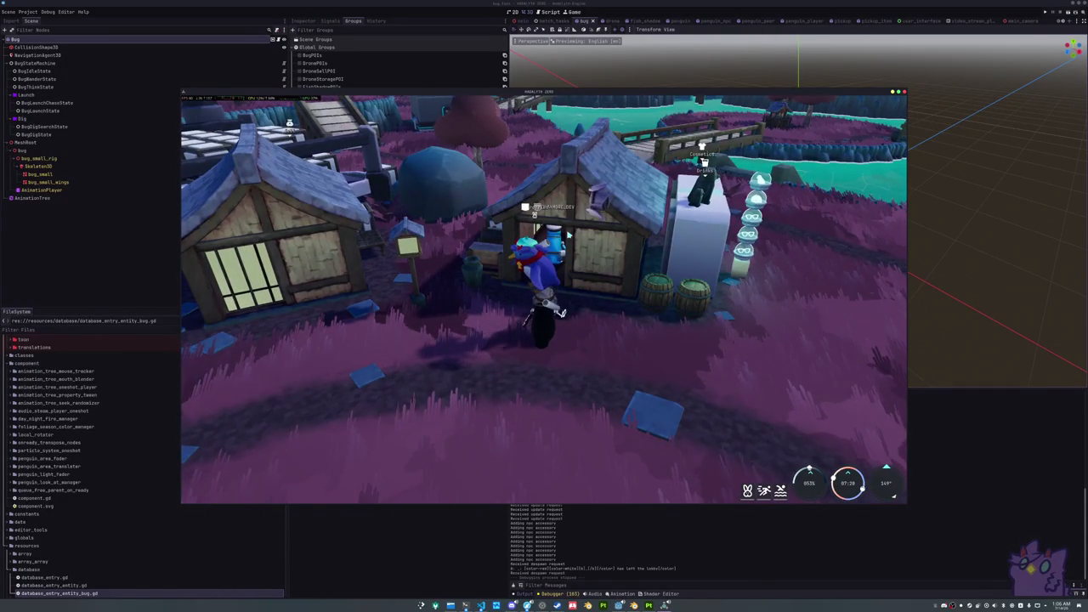
scroll(544, 298, "down", 1)
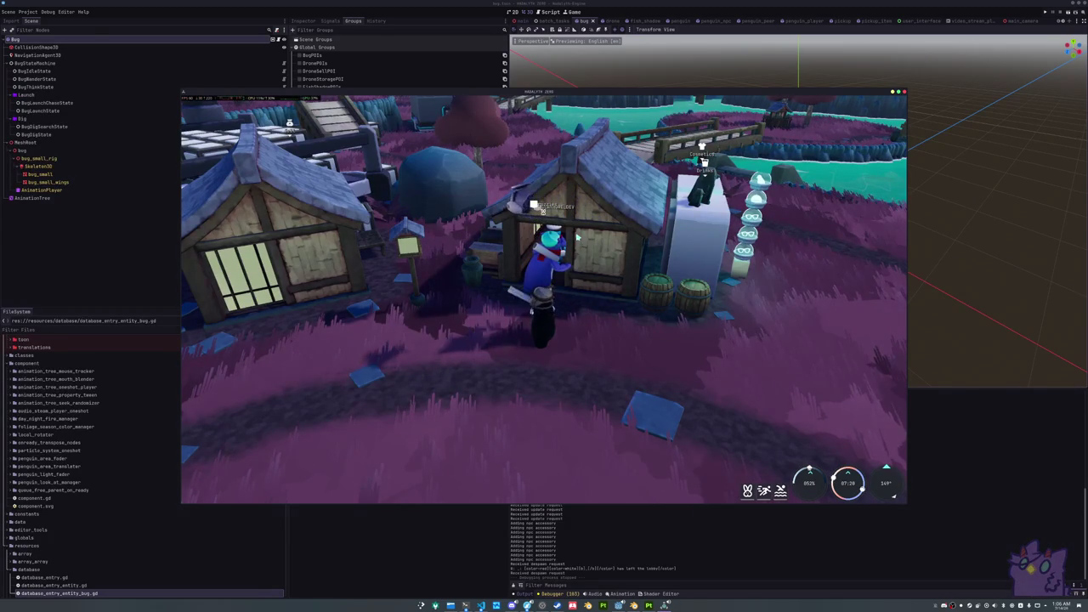
scroll(464, 409, "down", 1)
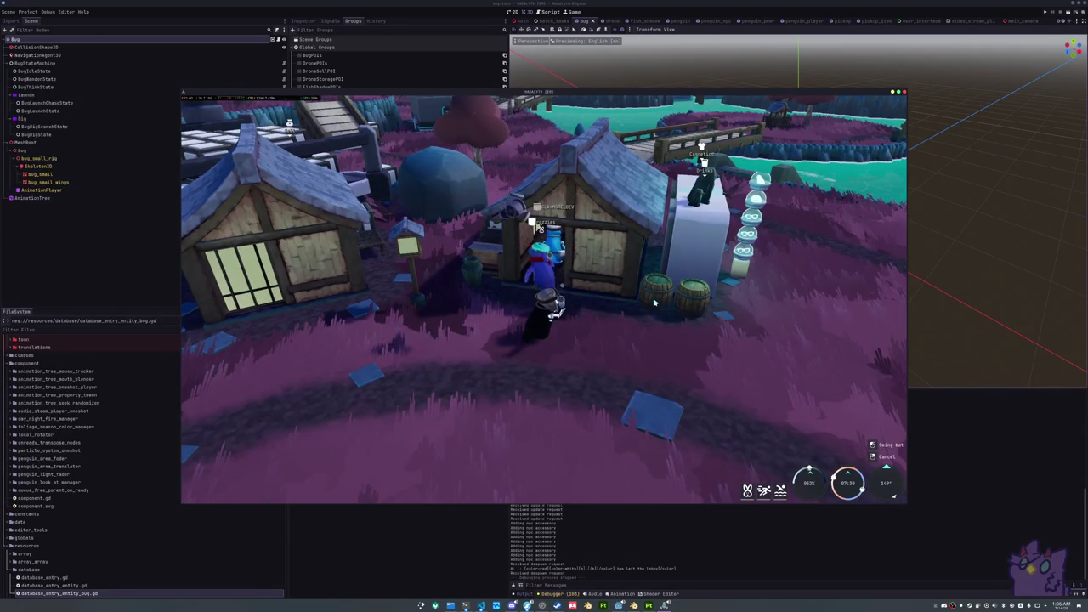
left_click(578, 273)
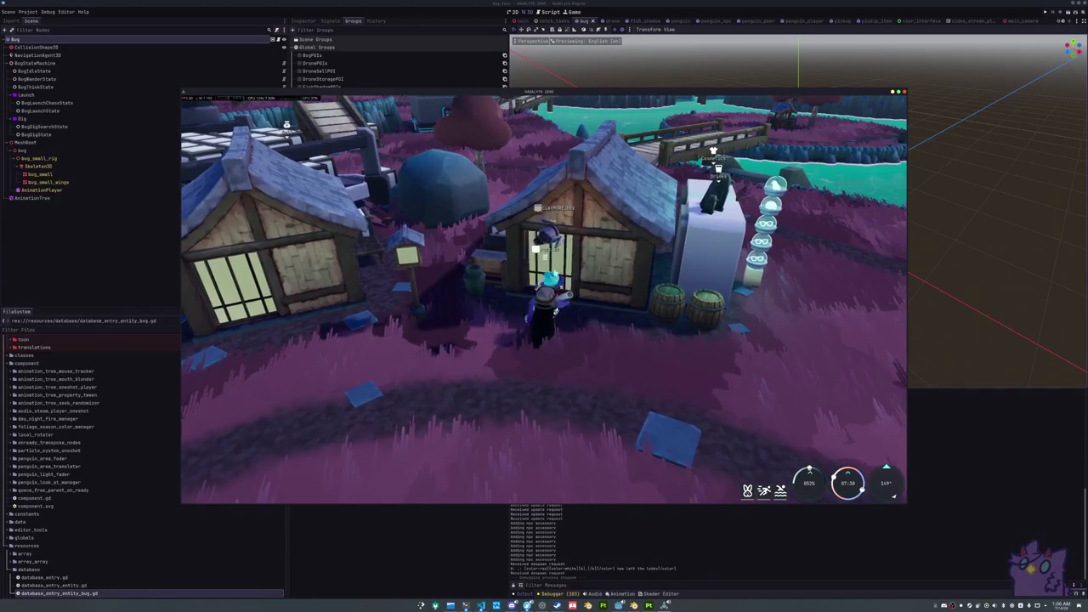
Walk into the small house among the other players and tilt the camera down into it
key("w")
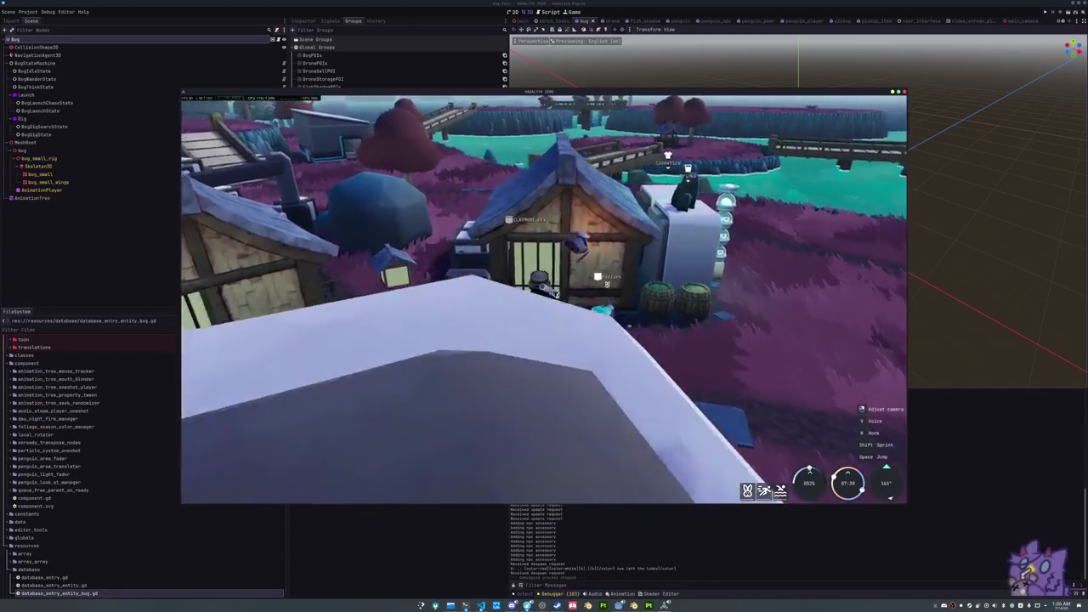
key("w")
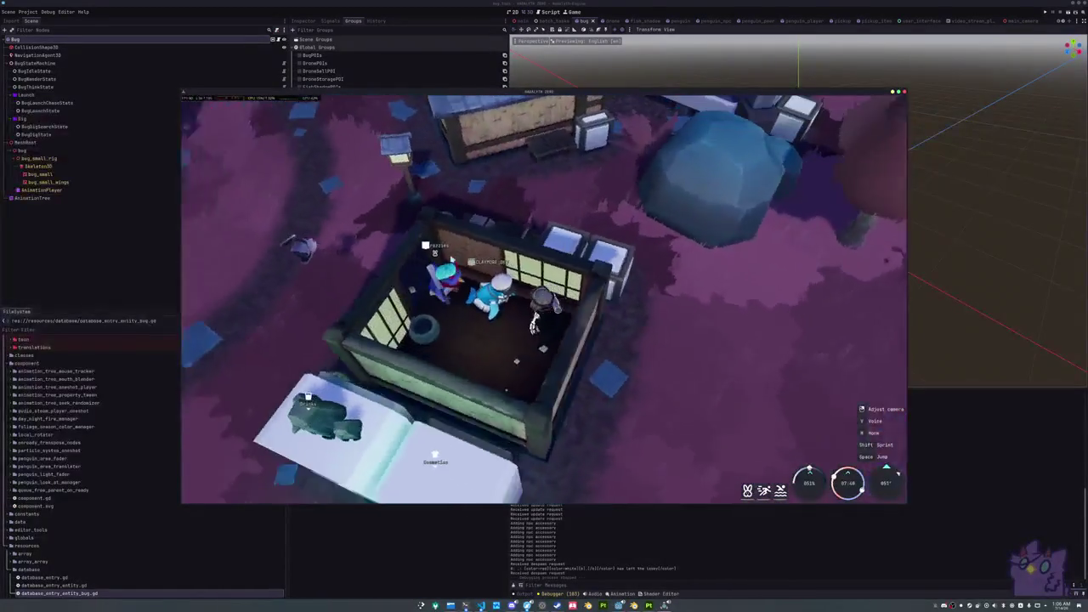
key("w")
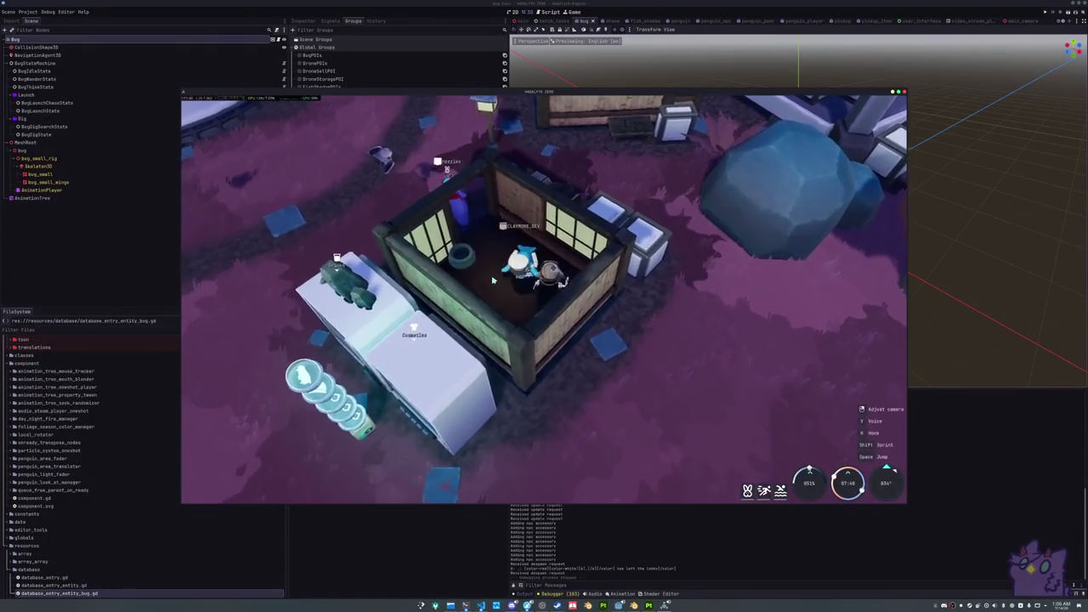
key("w")
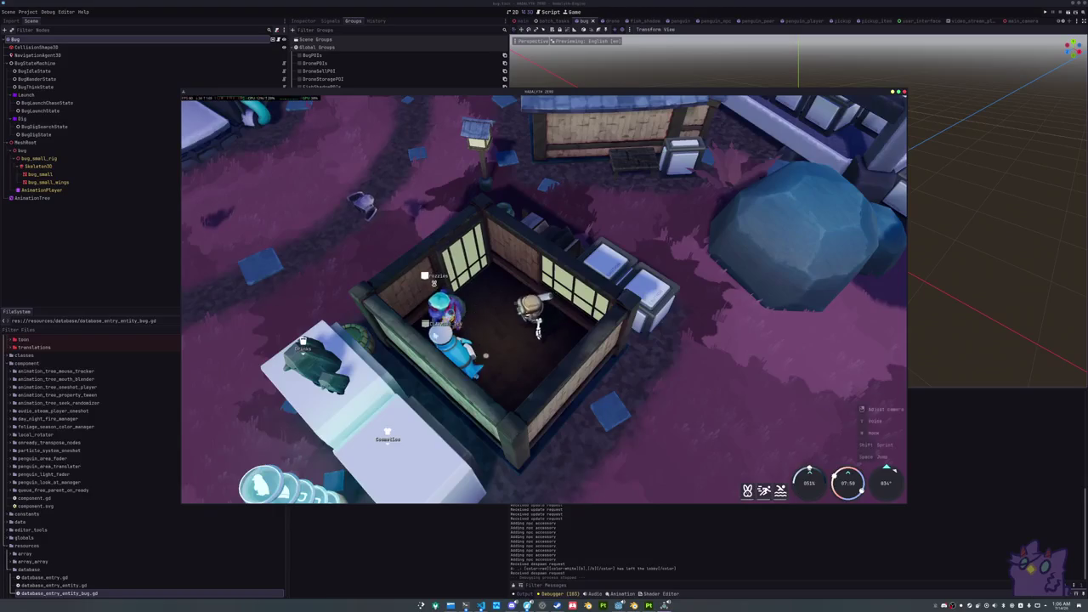
key("s")
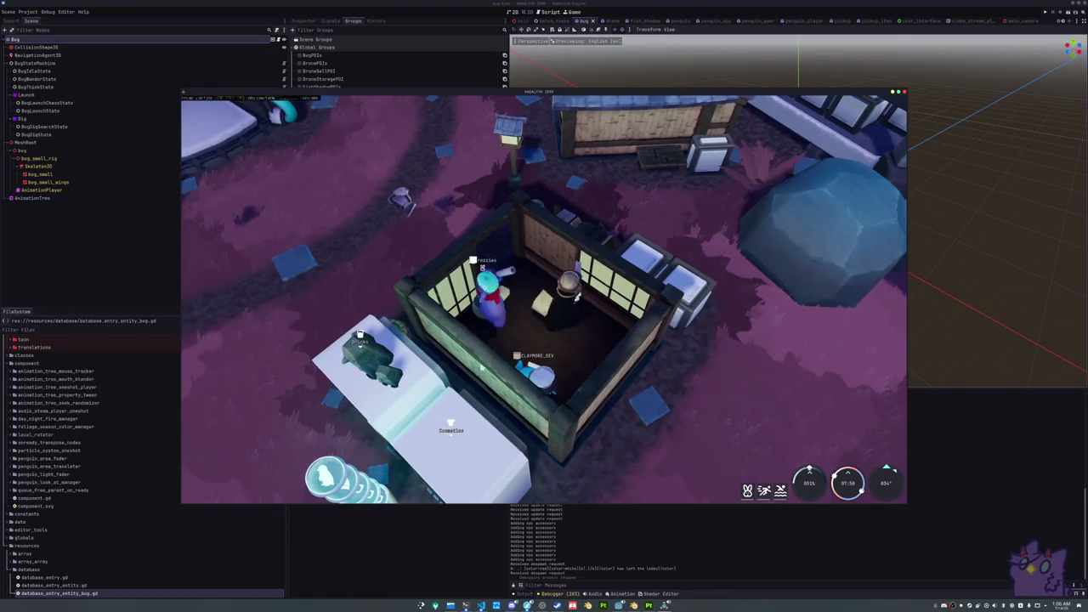
scroll(493, 320, "up", 3)
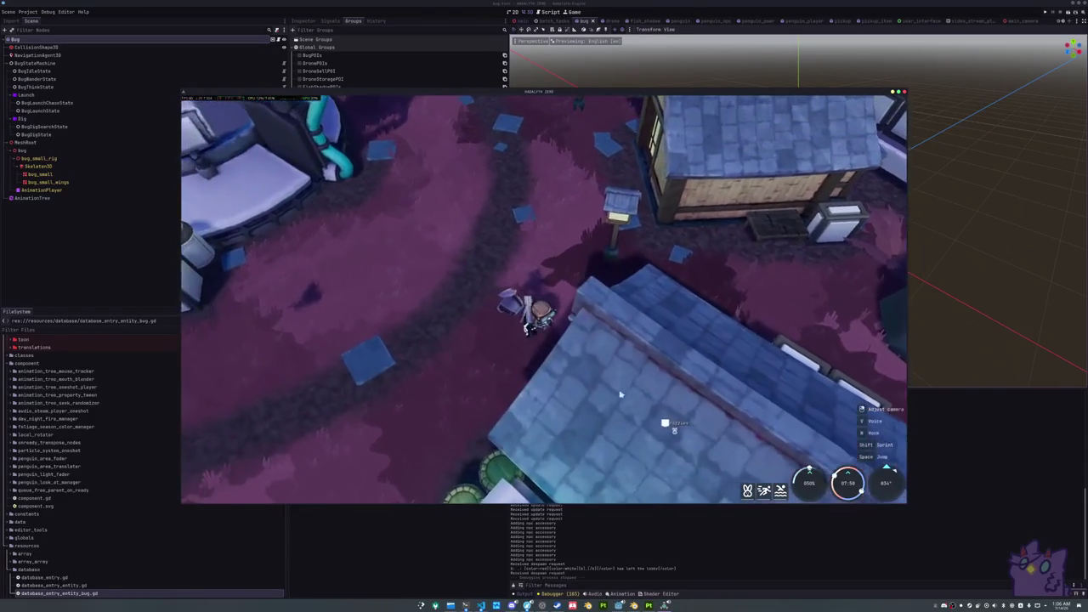
scroll(593, 394, "down", 5)
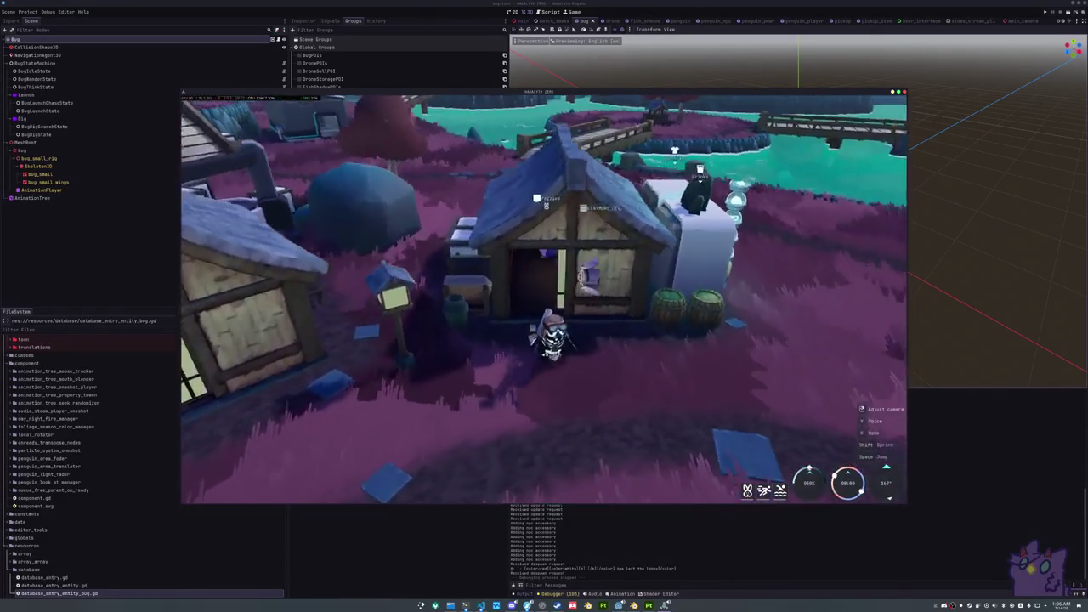
key("w")
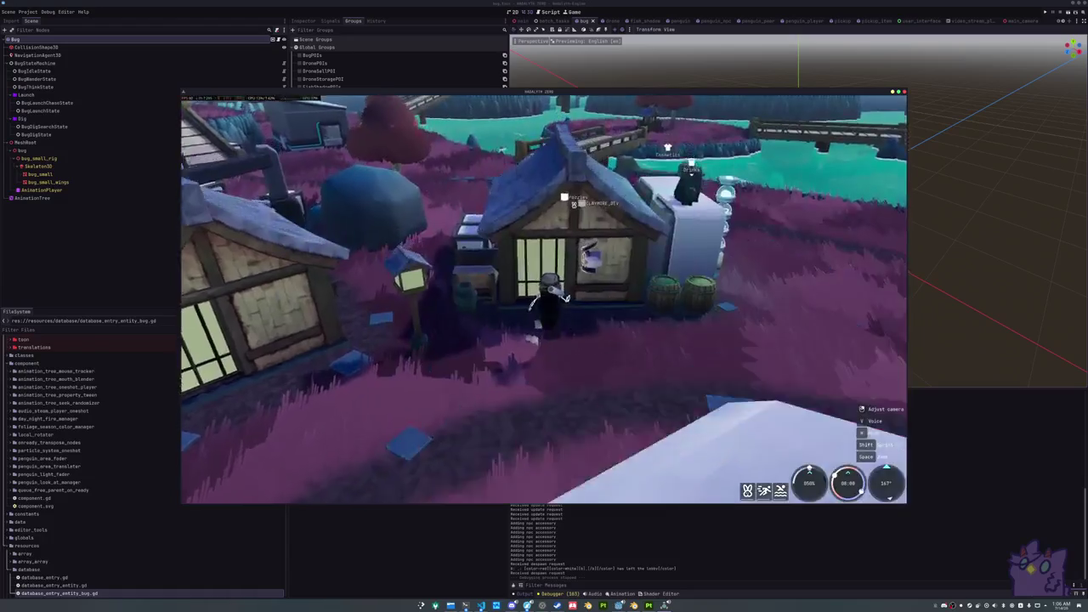
key("w")
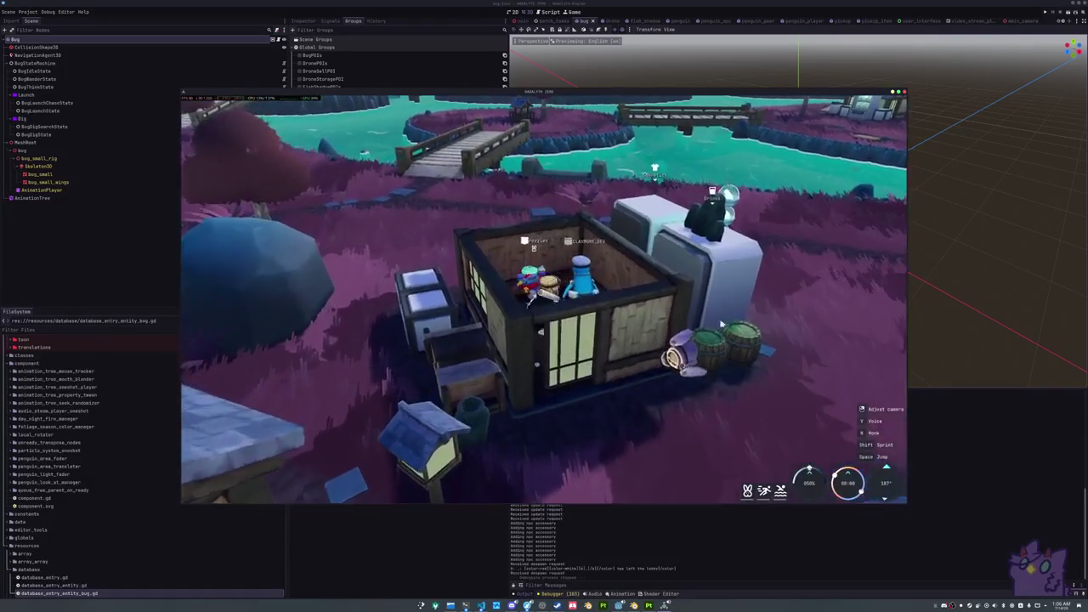
mouse_move(631, 350)
left_mouse_down()
mouse_move(545, 299)
mouse_move(574, 331)
left_mouse_up()
Walk out of the house and run along the village path past the houses
key("s")
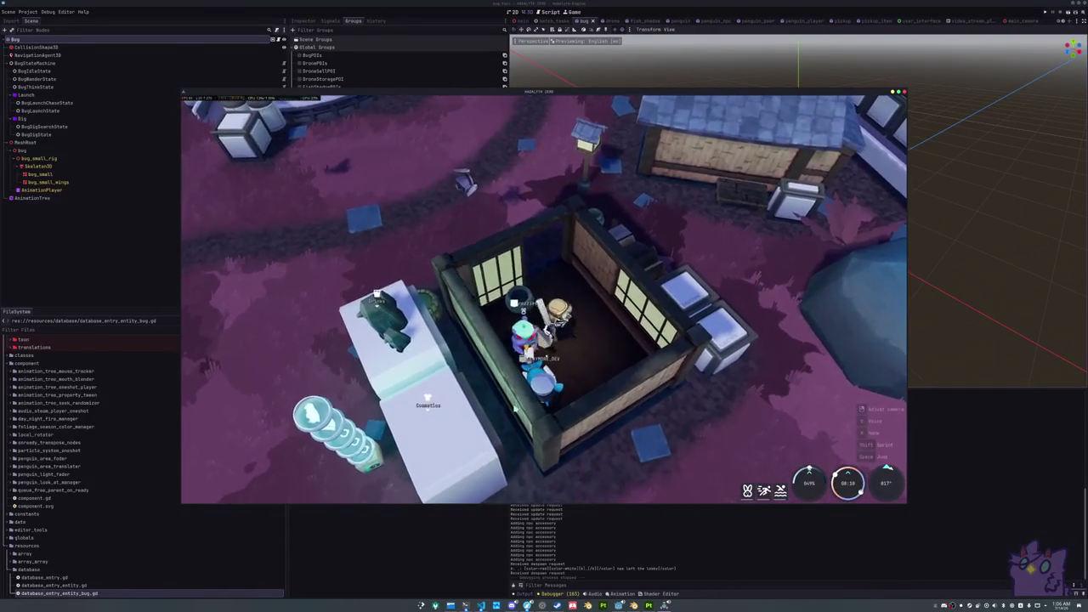
key("w")
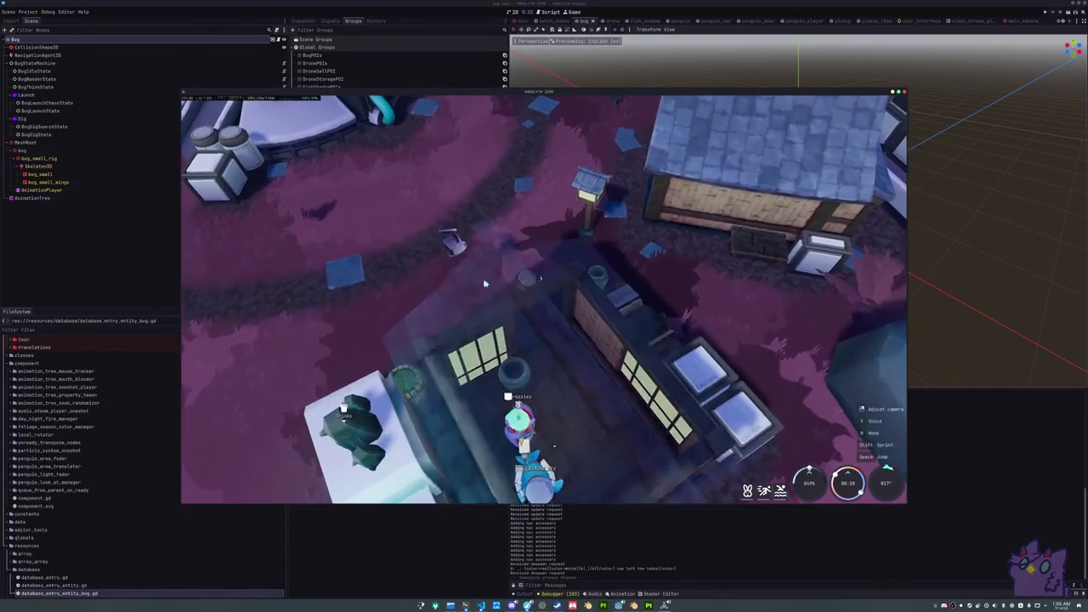
key("w")
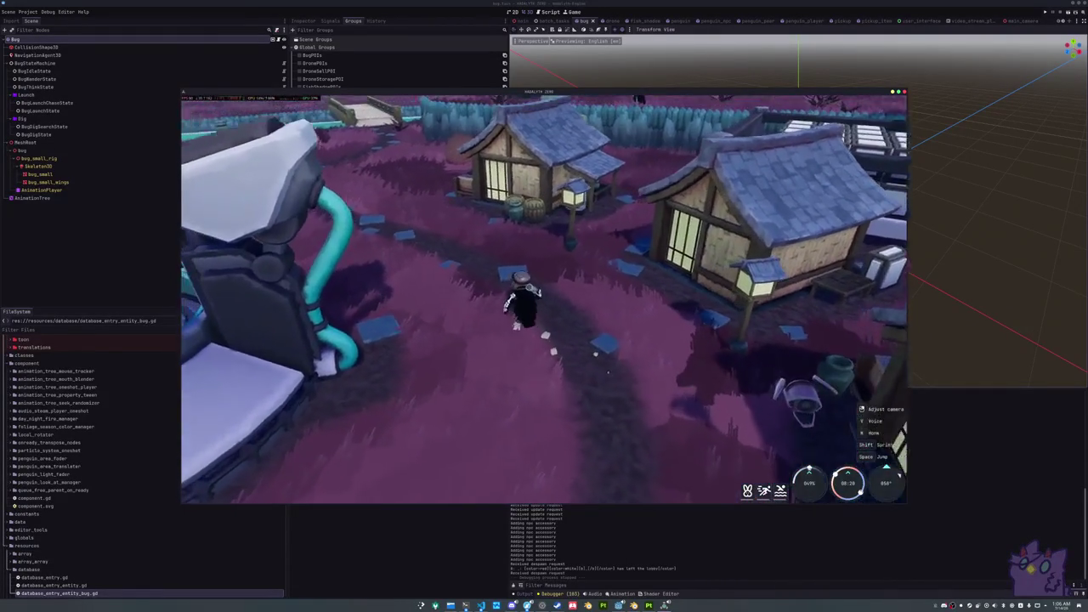
key("w")
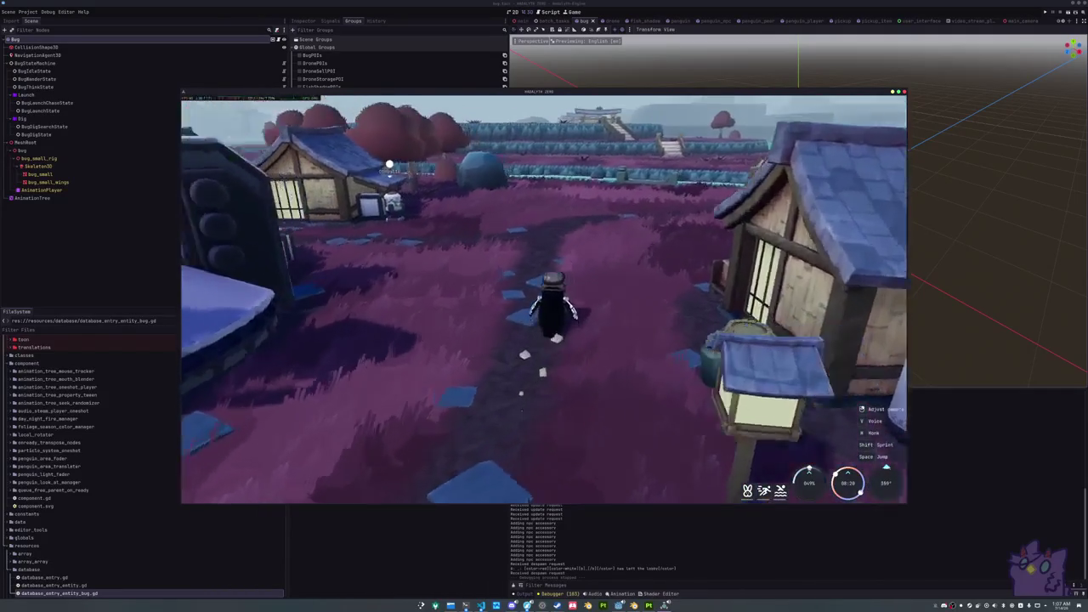
key("w")
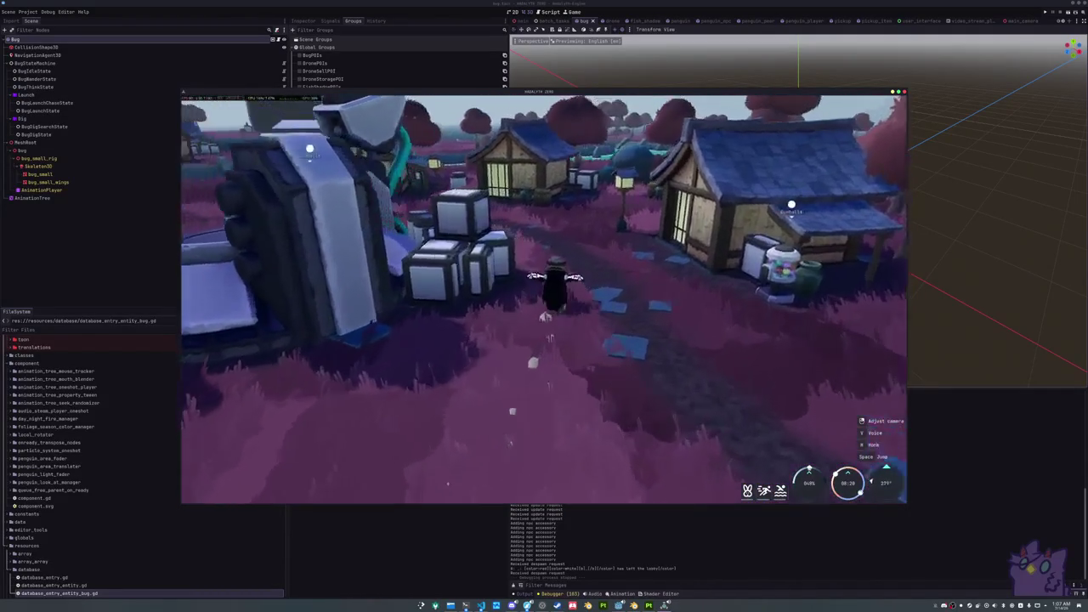
key("w")
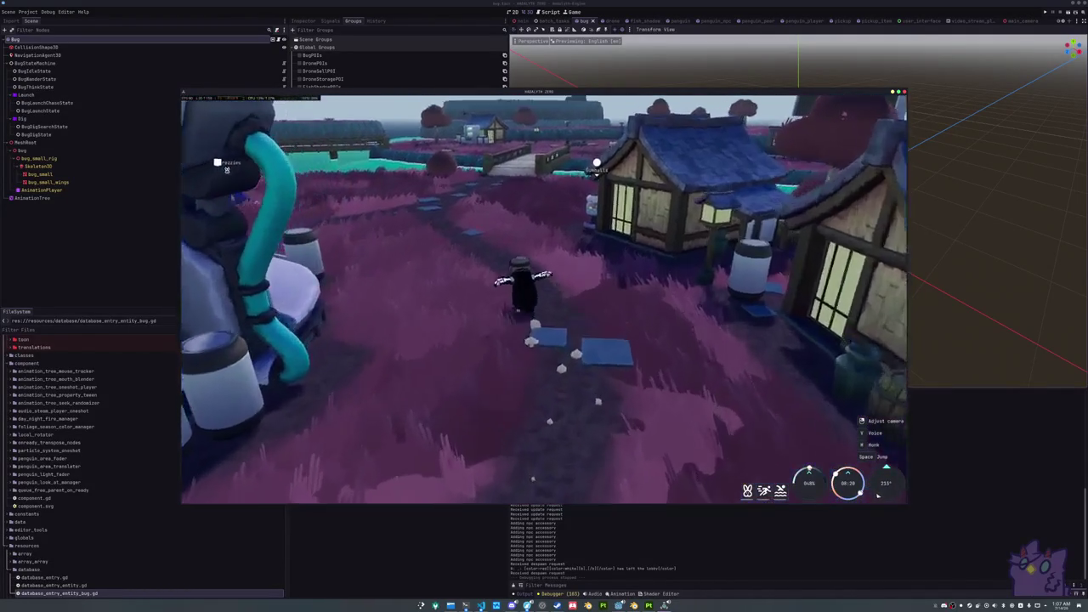
Run past the vending machine to the robot vendor, open its sell panel, then view the upload terminal
key("w")
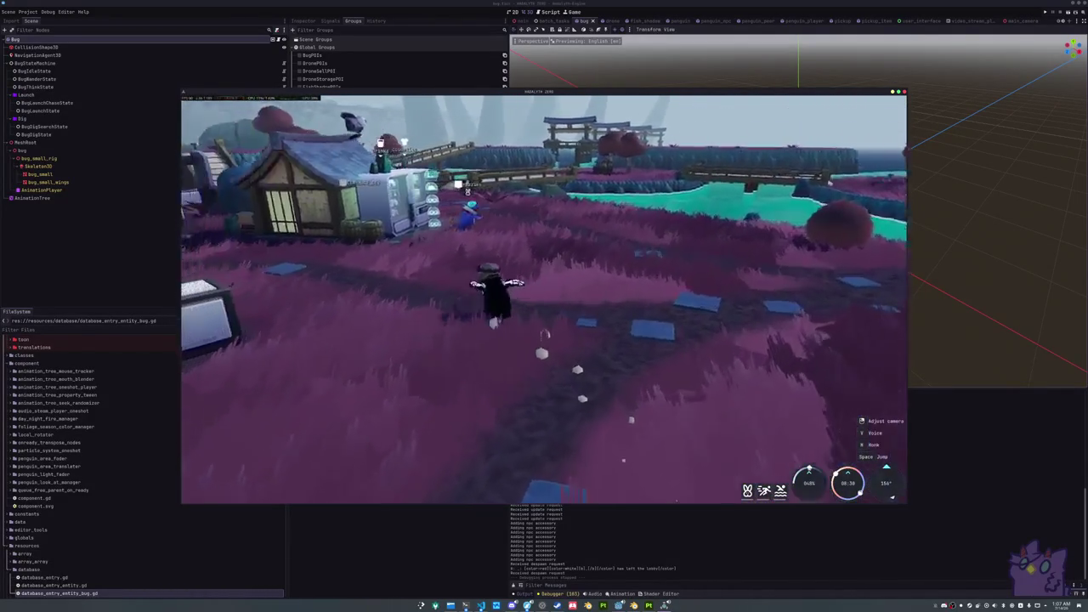
key("w")
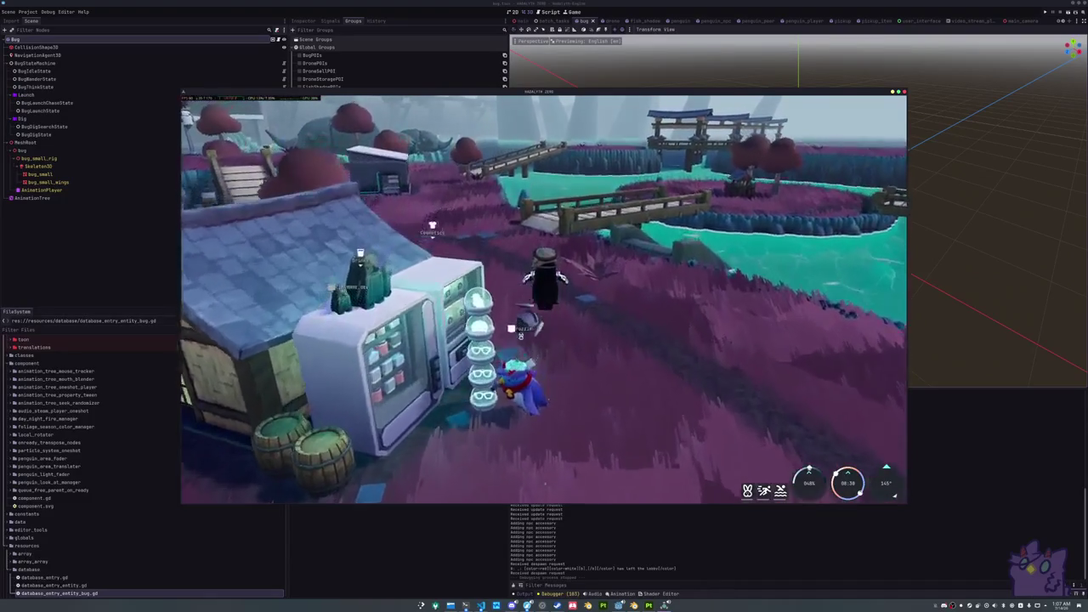
key("w")
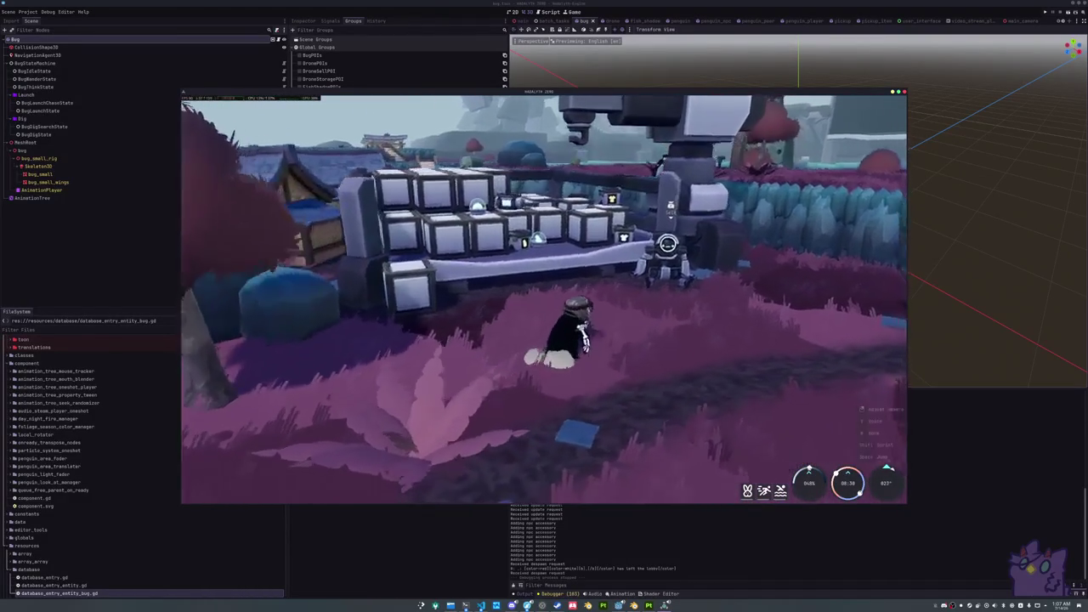
key("e")
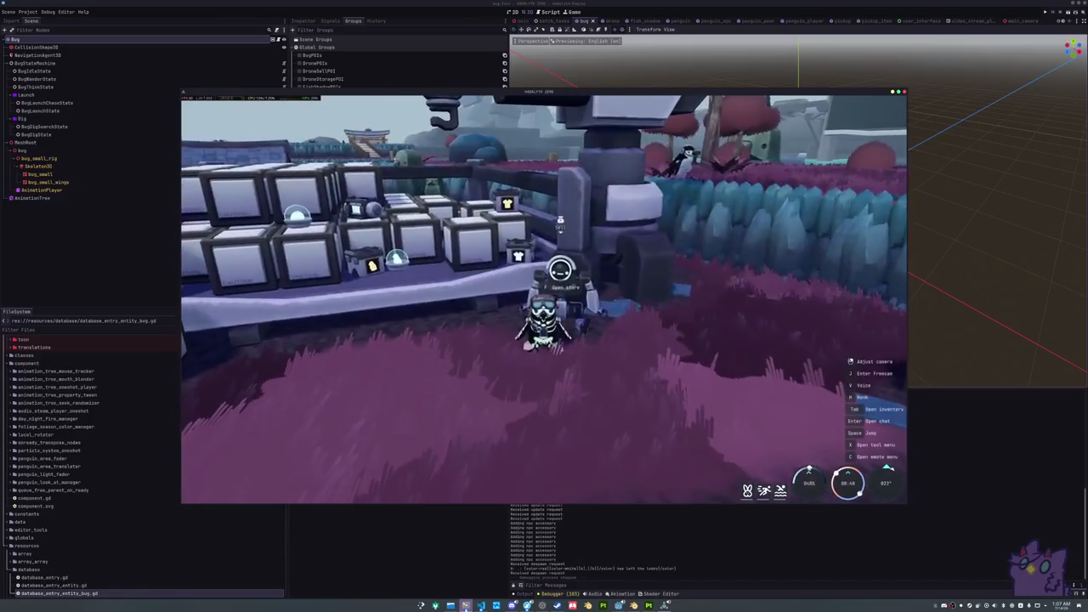
left_click(465, 605)
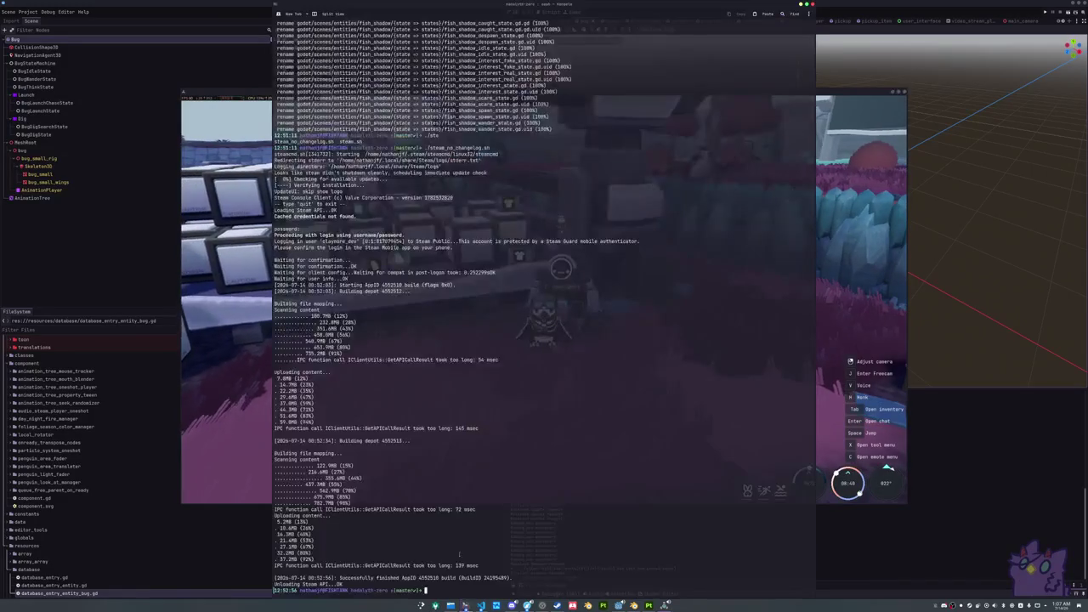
Return to the game, walk back to the robot vendor, close its sell panel and open the inventory
left_click(481, 605)
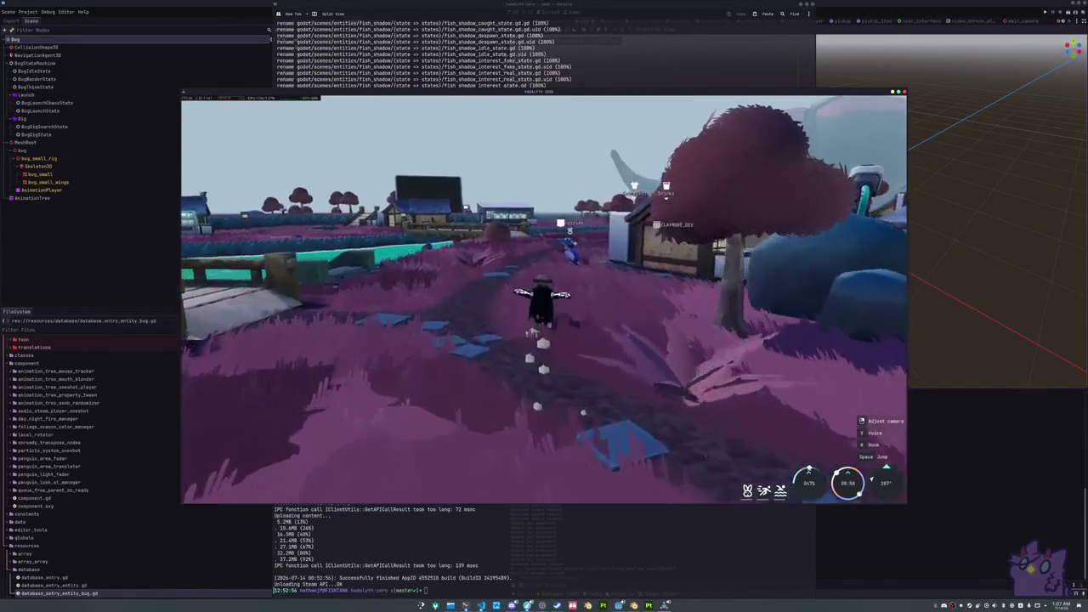
key("w")
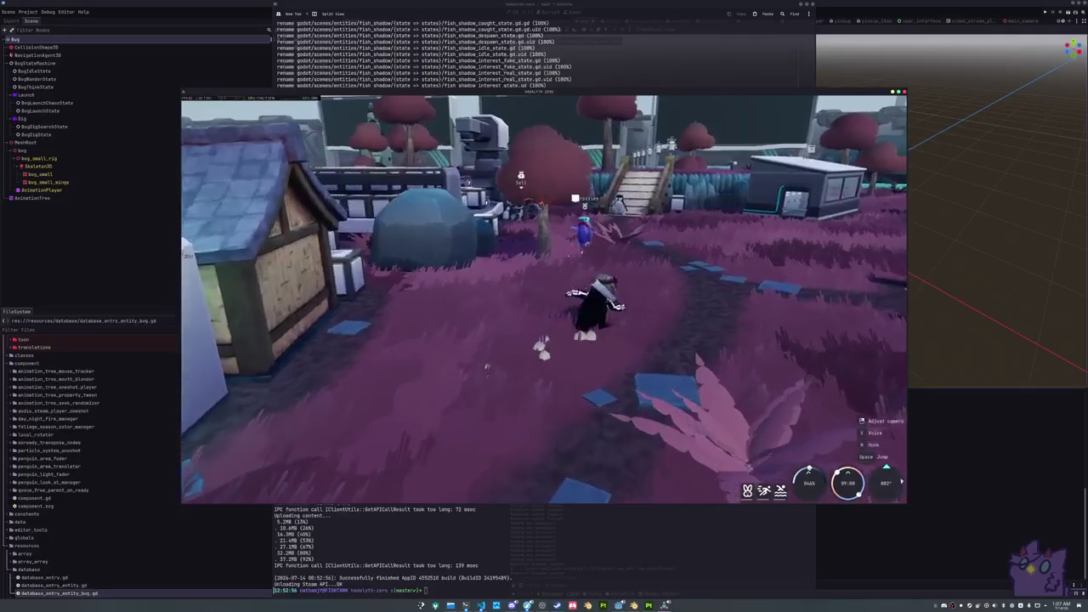
key("w")
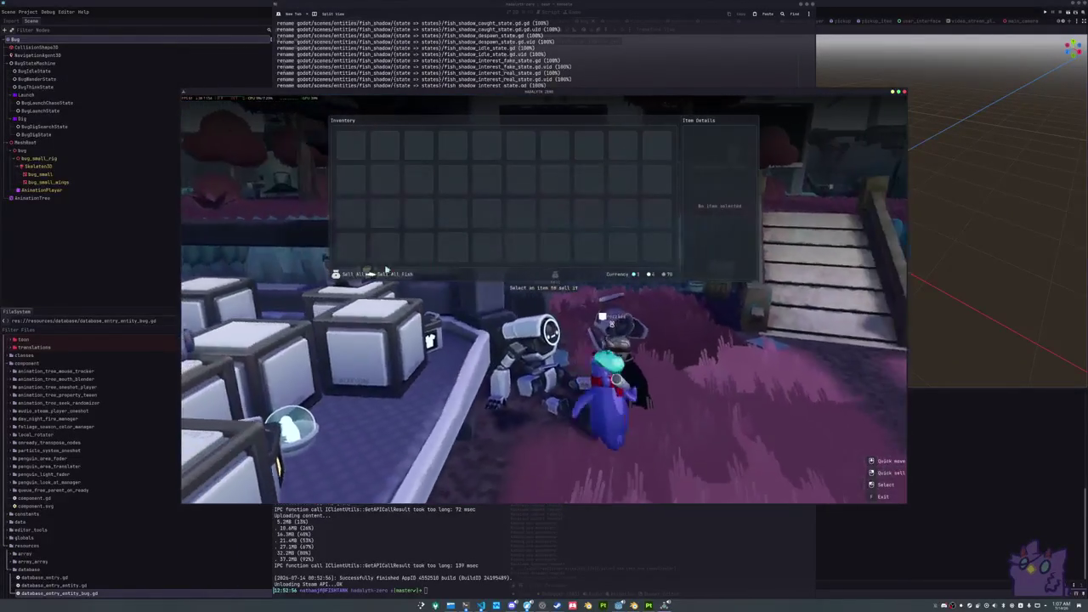
key("Escape")
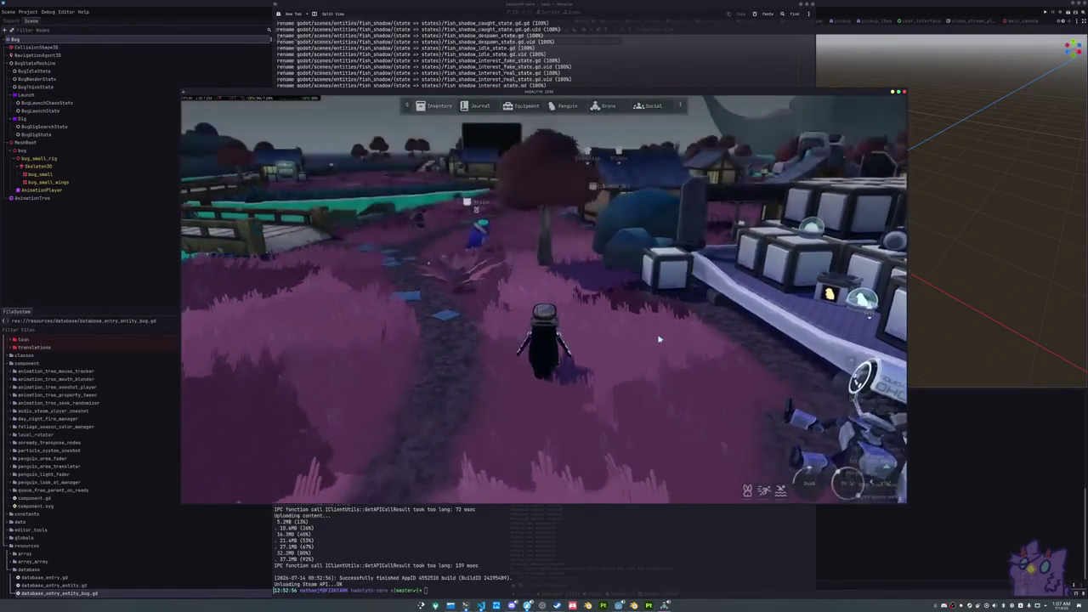
key("i")
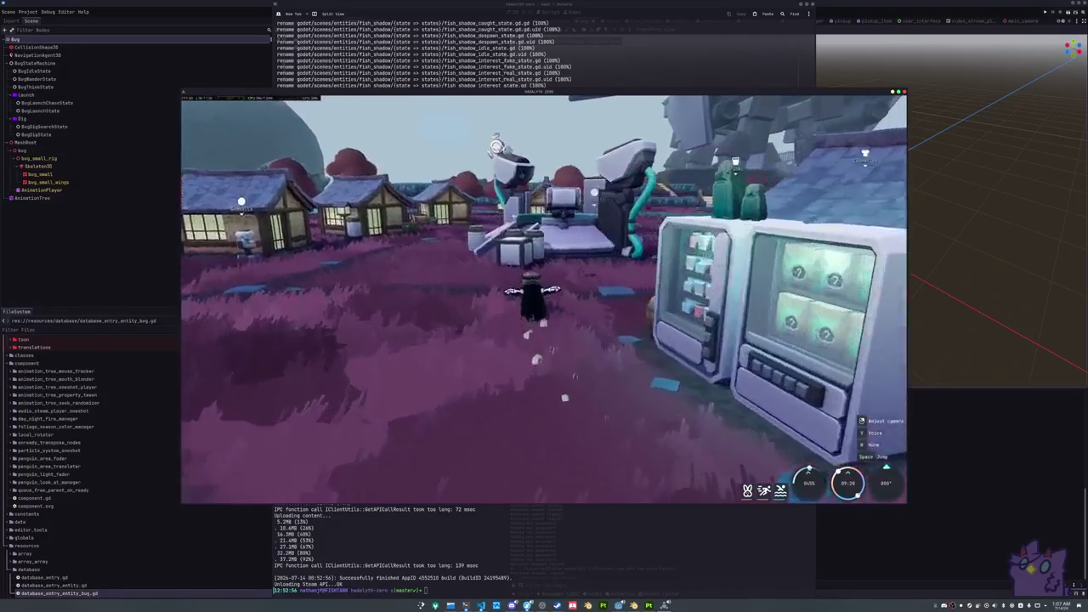
Walk past the central machine and crates onto its top overlooking the houses, then show the terminal
key("w")
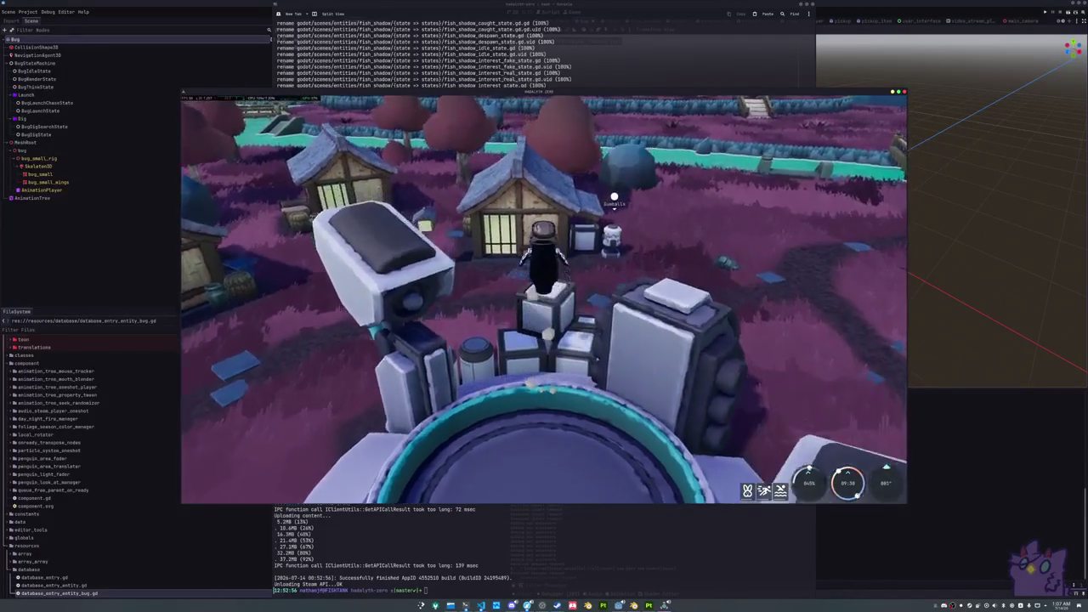
key("w")
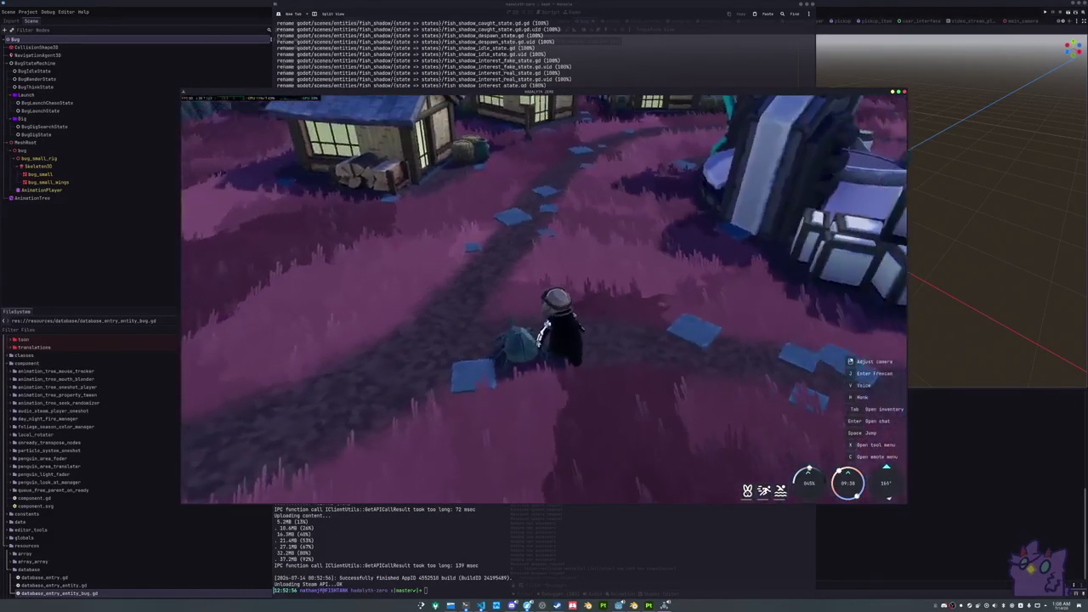
key("w")
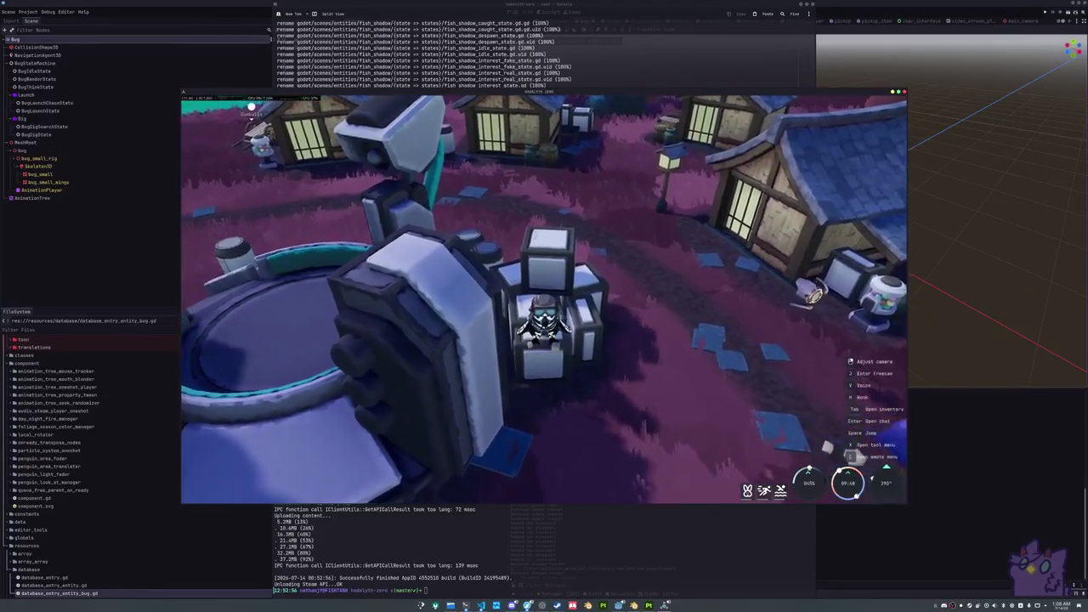
key("w")
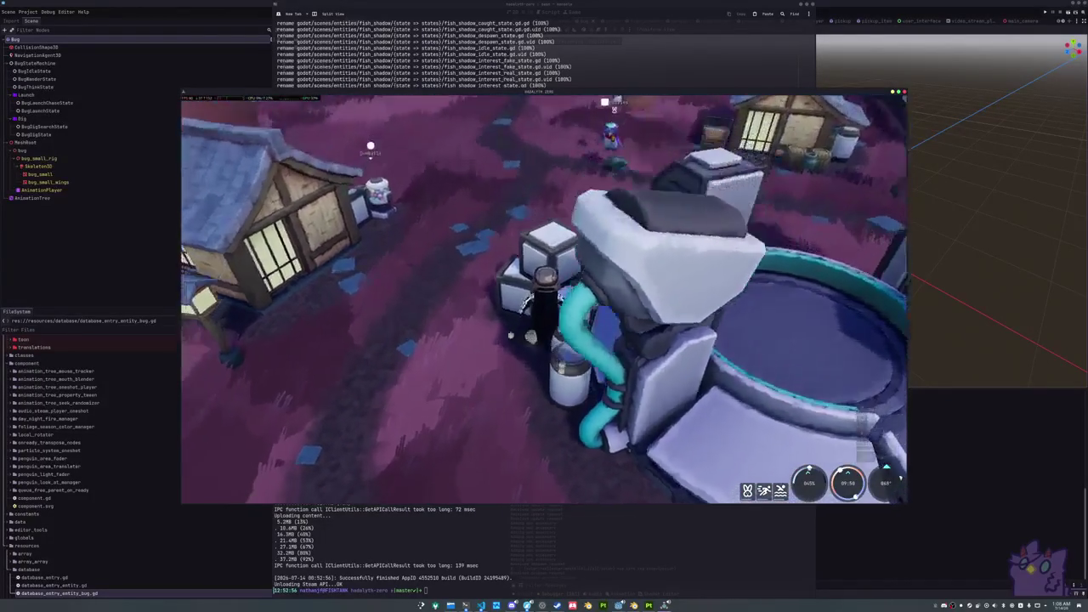
key("w")
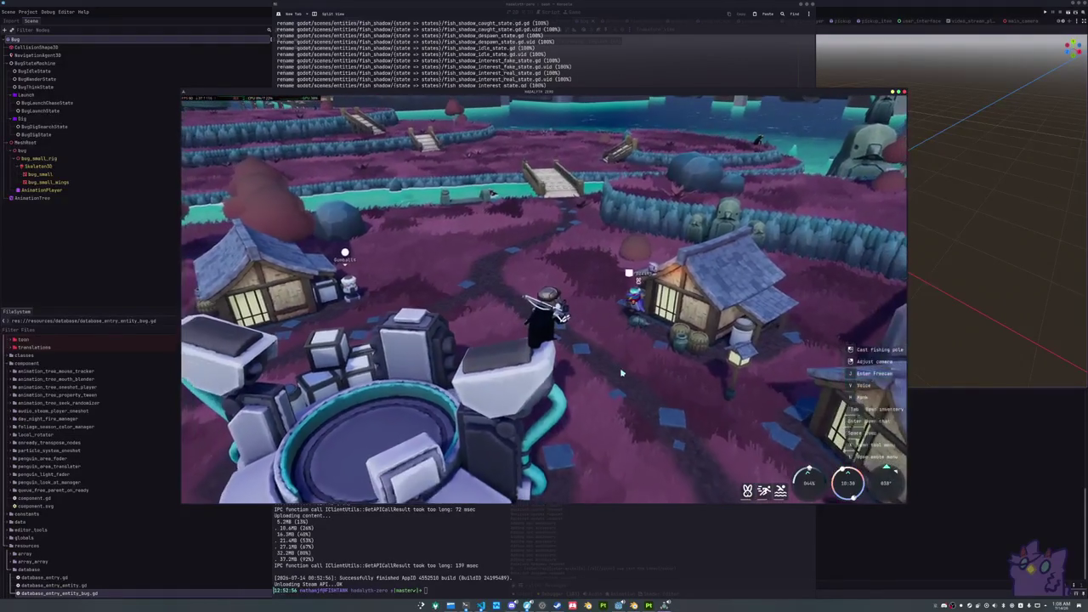
left_click(626, 543)
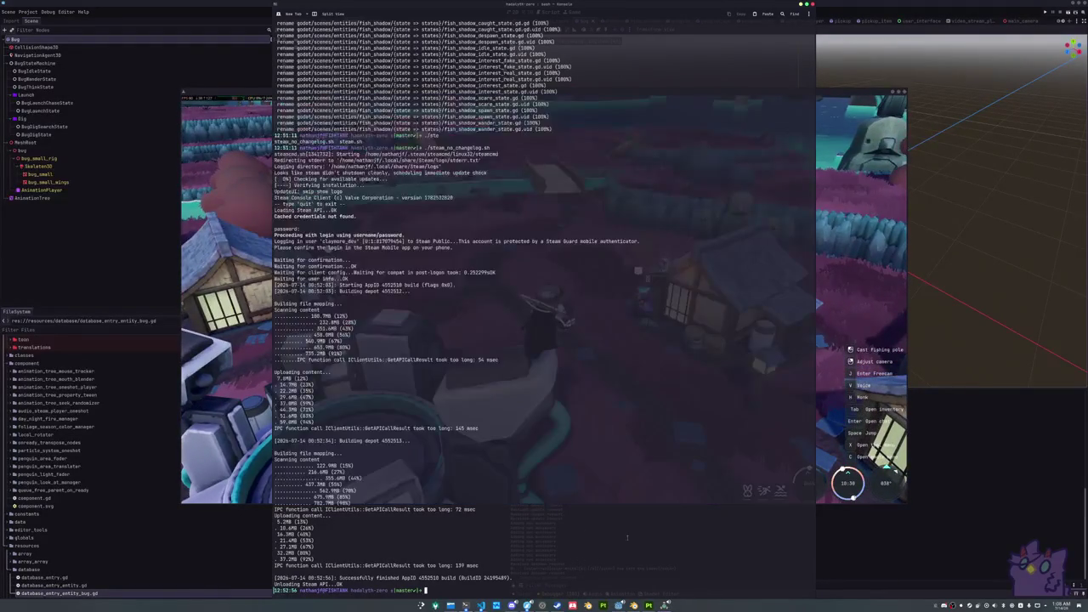
Run git status and clear in the hadalyth-zero repository, then switch back to the game
type("git status")
key("Return")
type("clear")
key("Return")
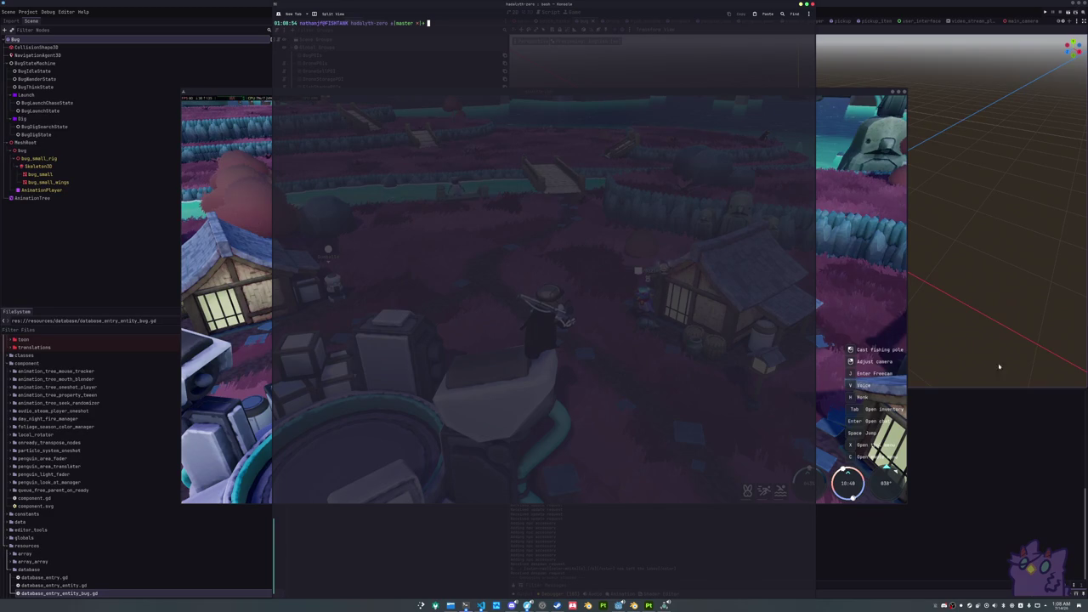
key("alt+Tab")
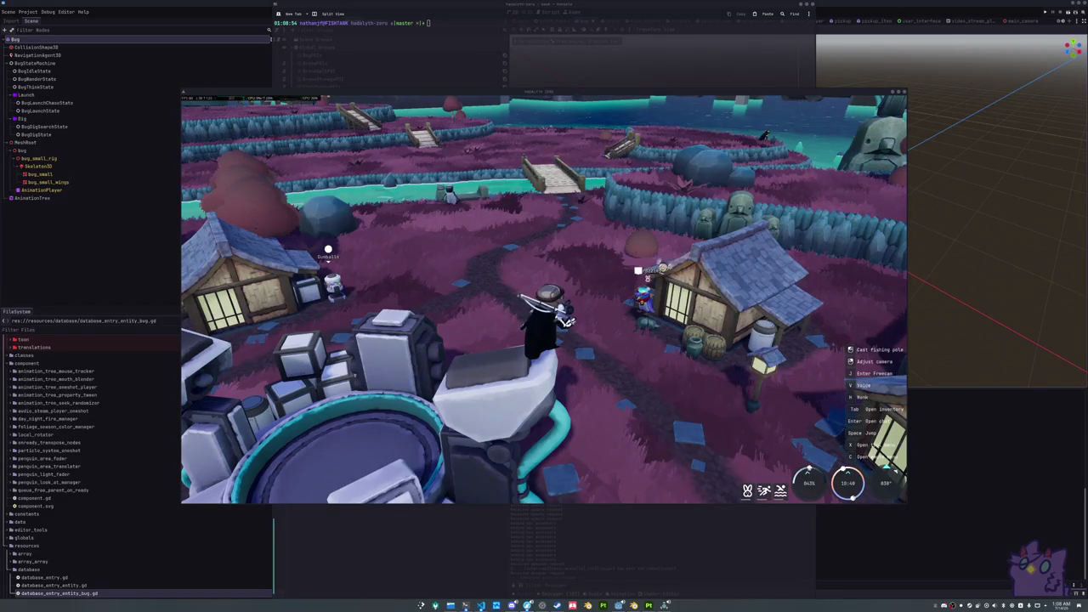